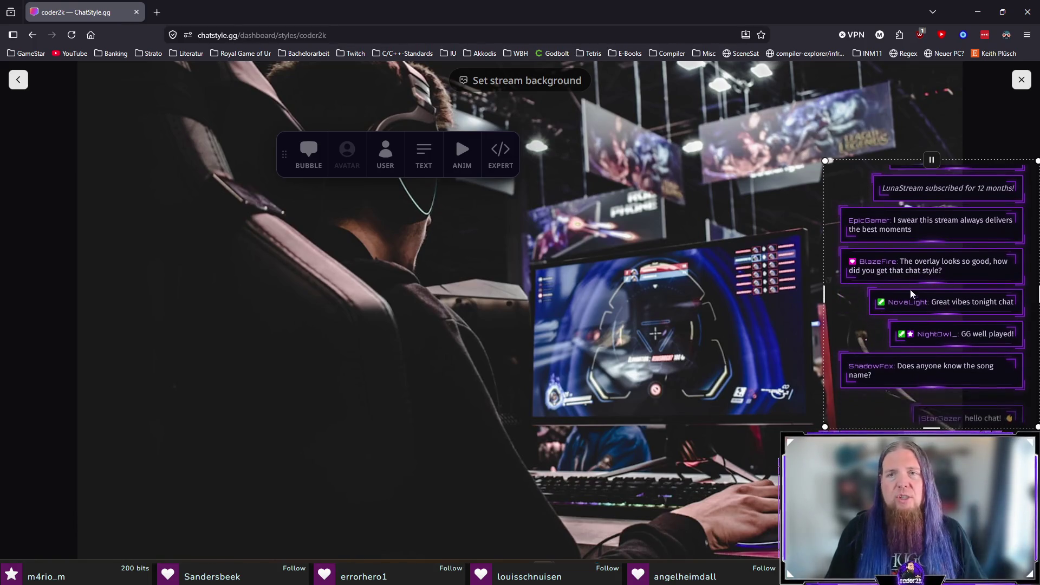
Drag the chat preview from the right side to the lower-left corner of the stream background
{"action": "mouse_move", "coordinate": [963, 270]}
{"action": "left_mouse_down"}
{"action": "mouse_move", "coordinate": [962, 294]}
{"action": "mouse_move", "coordinate": [32, 322]}
{"action": "left_mouse_up"}
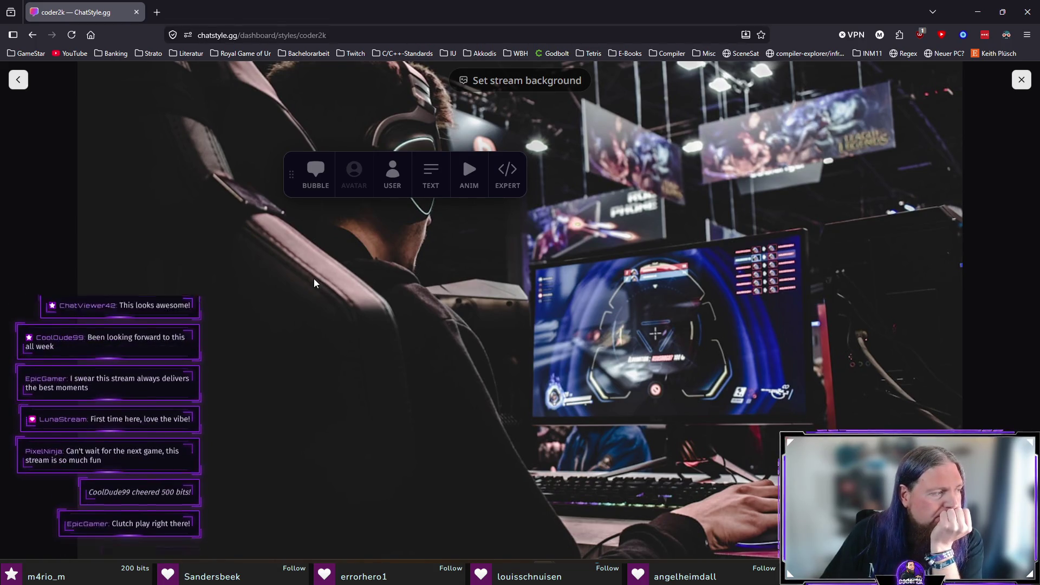
Close the full-screen coder2k preview and return to the Dashboard overview
{"action": "left_click", "coordinate": [20, 82]}
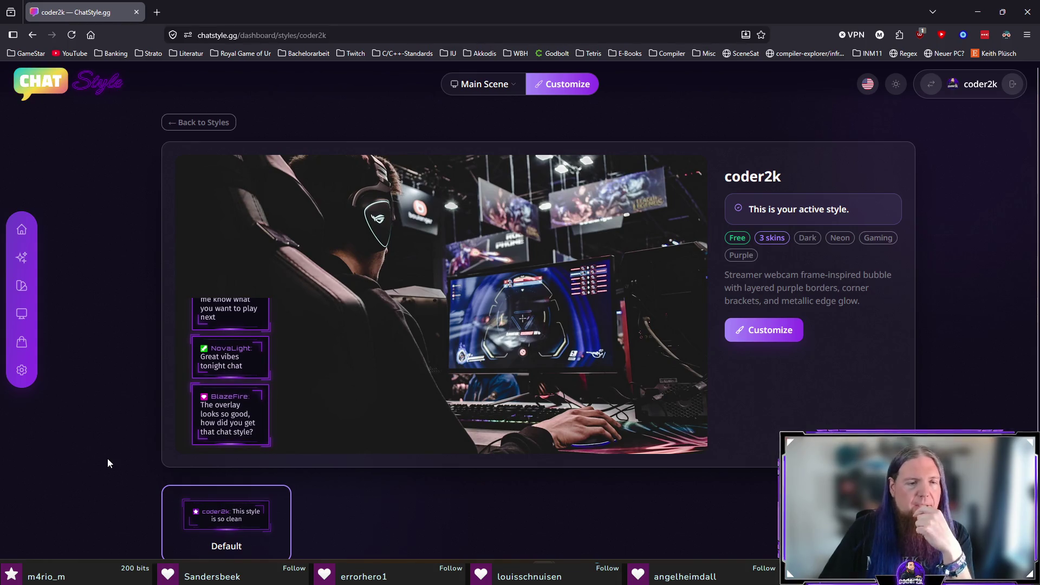
{"action": "left_click", "coordinate": [22, 229]}
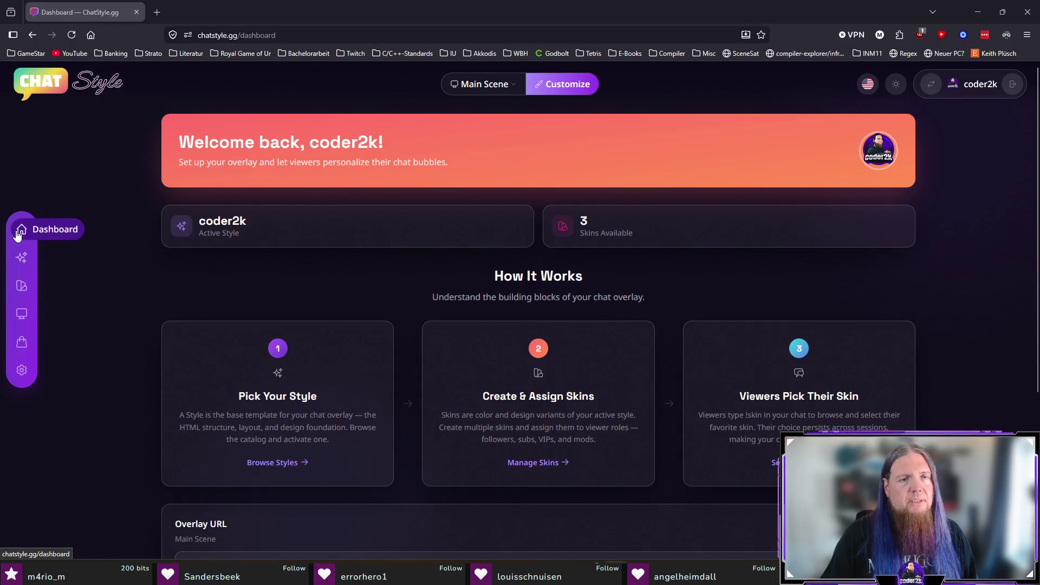
Glance at the Main Scene list, then open the active coder2k style in the customizer
{"action": "scroll", "coordinate": [123, 350], "scroll_direction": "down", "scroll_amount": 5}
{"action": "scroll", "coordinate": [124, 354], "scroll_direction": "up", "scroll_amount": 5}
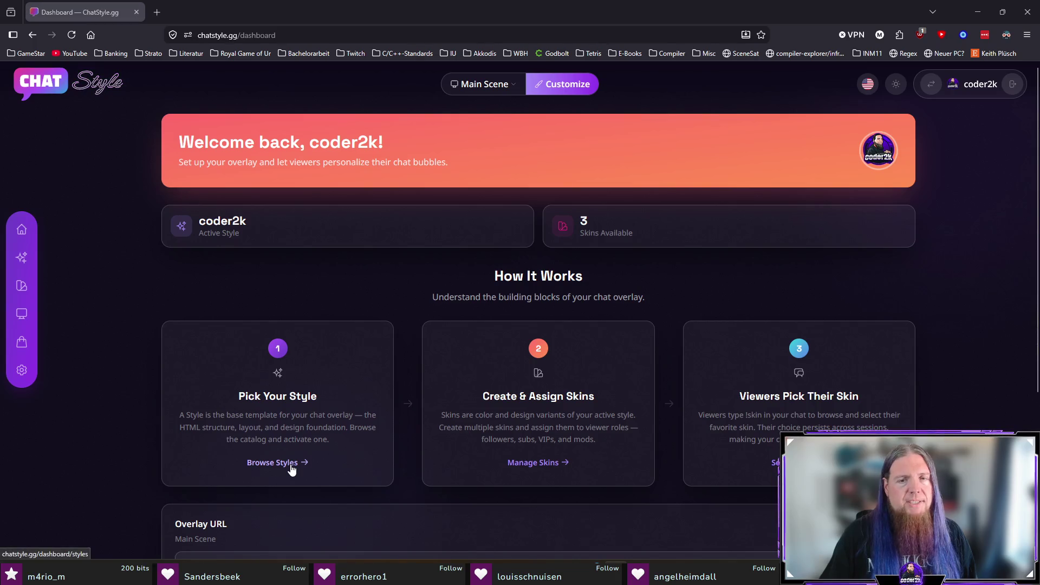
{"action": "left_click", "coordinate": [485, 89]}
{"action": "left_click", "coordinate": [480, 126]}
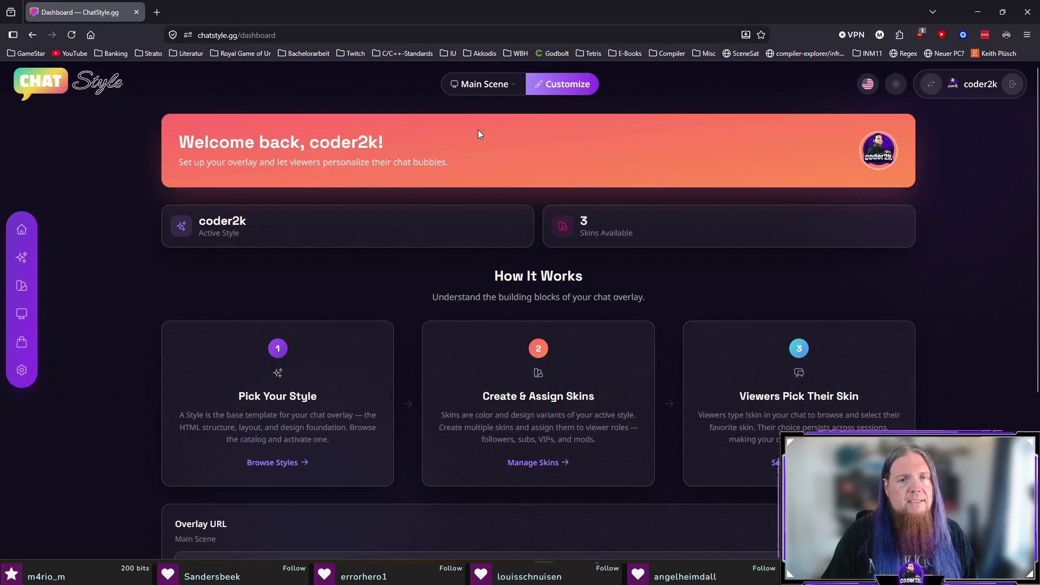
{"action": "left_click", "coordinate": [568, 84]}
{"action": "mouse_move", "coordinate": [107, 442]}
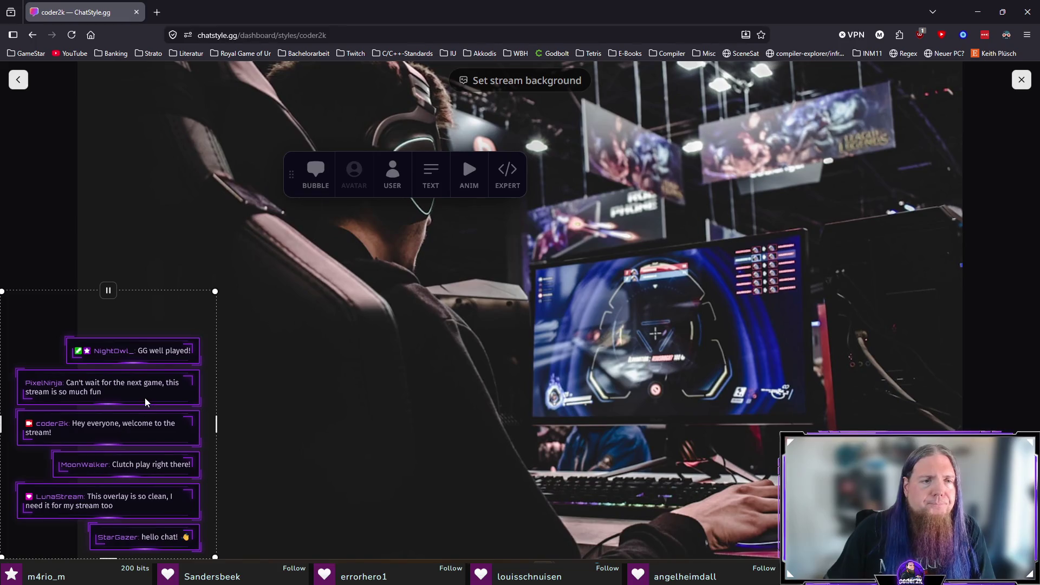
Open the BUBBLE settings and look through them
{"action": "left_click", "coordinate": [315, 172]}
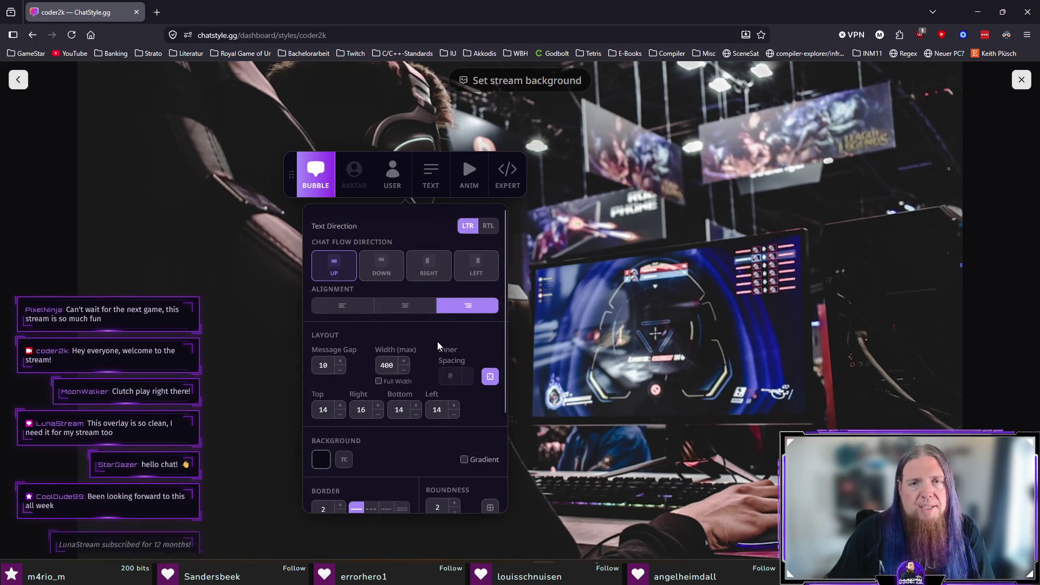
{"action": "scroll", "coordinate": [453, 329], "scroll_direction": "down", "scroll_amount": 2}
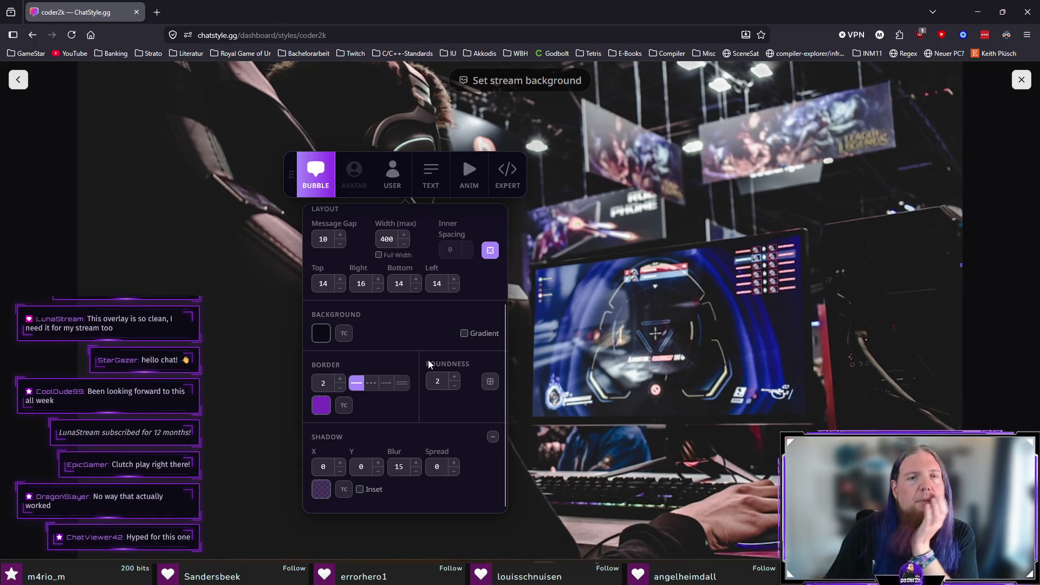
{"action": "scroll", "coordinate": [414, 366], "scroll_direction": "up", "scroll_amount": 3}
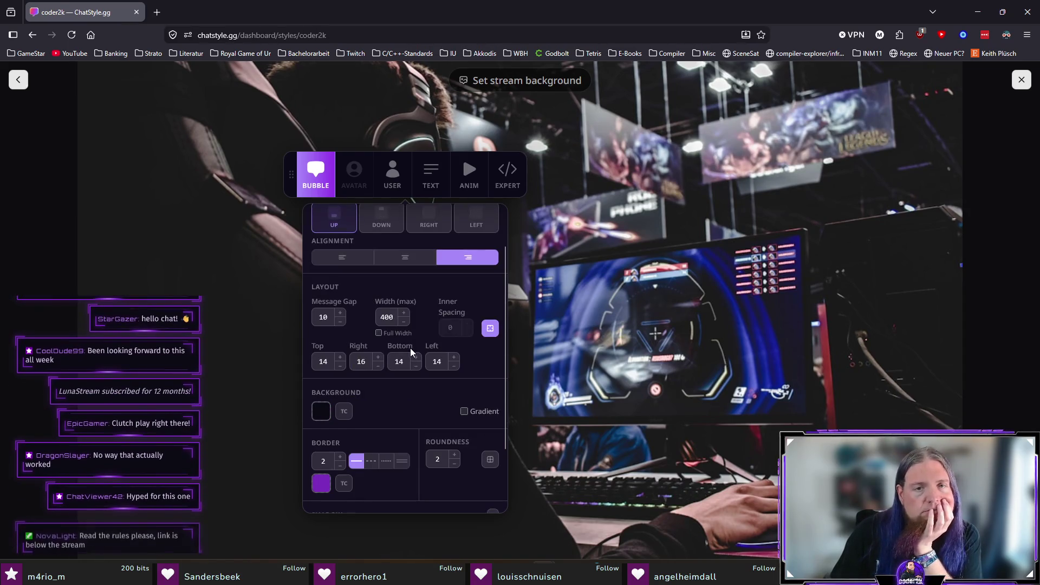
Resize the chat preview taller and narrower and raise it higher on the left side of the background
{"action": "mouse_move", "coordinate": [139, 289]}
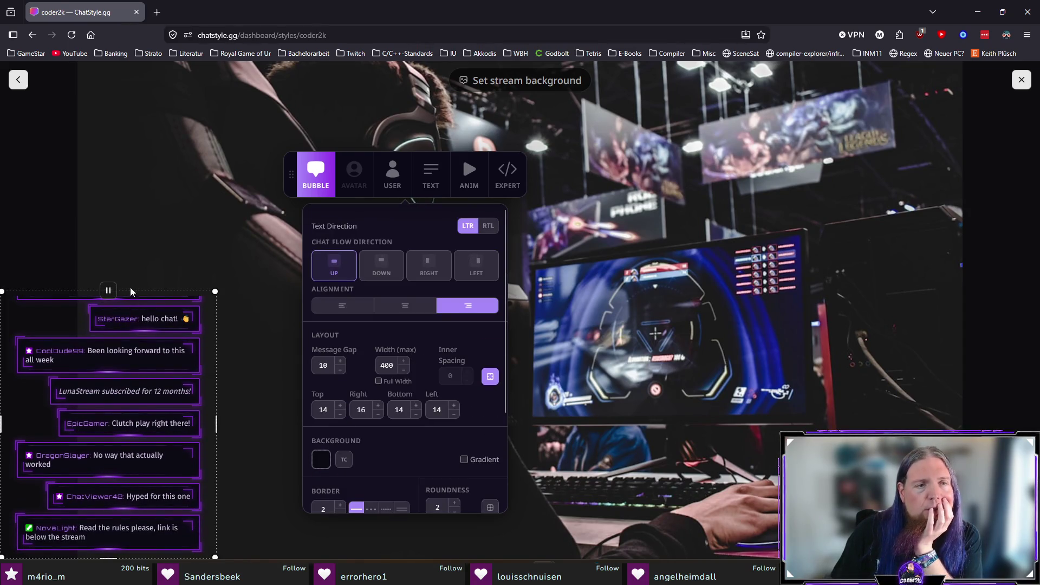
{"action": "mouse_move", "coordinate": [139, 290]}
{"action": "left_mouse_down"}
{"action": "mouse_move", "coordinate": [178, 115]}
{"action": "mouse_move", "coordinate": [179, 225]}
{"action": "left_mouse_up"}
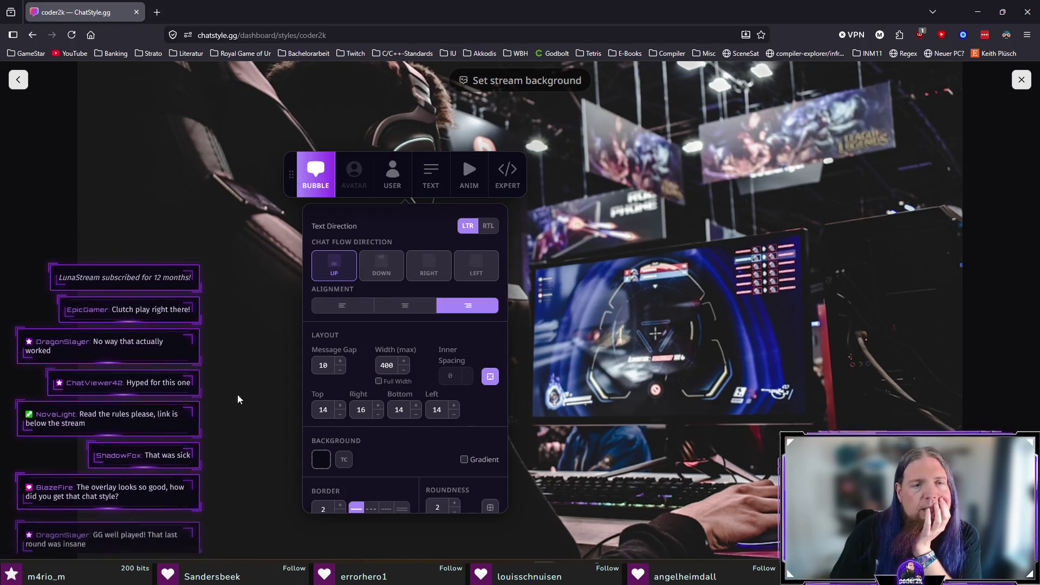
{"action": "mouse_move", "coordinate": [216, 395]}
{"action": "left_mouse_down"}
{"action": "mouse_move", "coordinate": [240, 395]}
{"action": "mouse_move", "coordinate": [186, 395]}
{"action": "mouse_move", "coordinate": [261, 395]}
{"action": "mouse_move", "coordinate": [177, 391]}
{"action": "mouse_move", "coordinate": [240, 396]}
{"action": "left_mouse_up"}
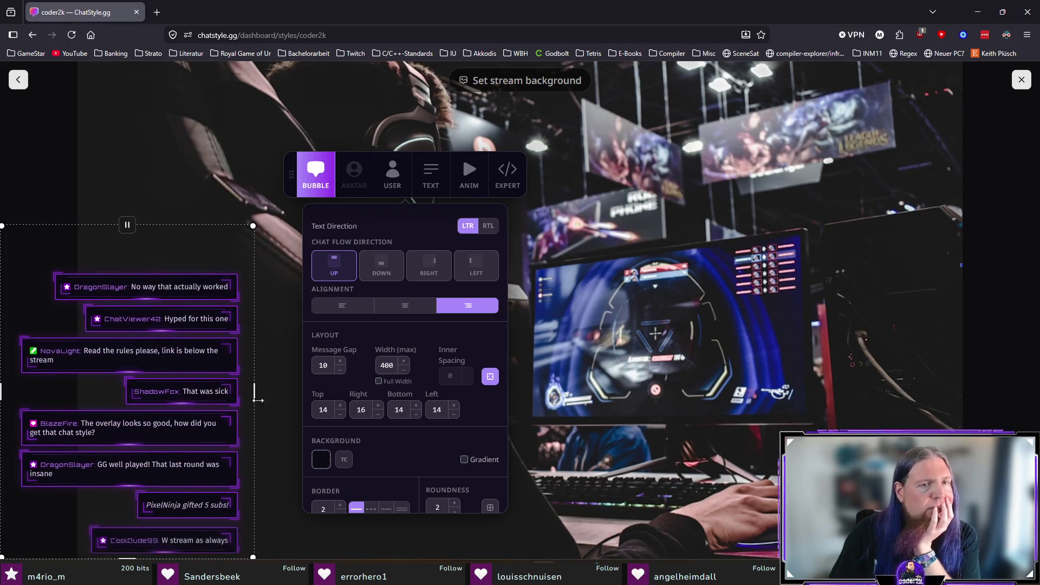
{"action": "left_click_drag", "start_coordinate": [290, 178], "coordinate": [316, 153]}
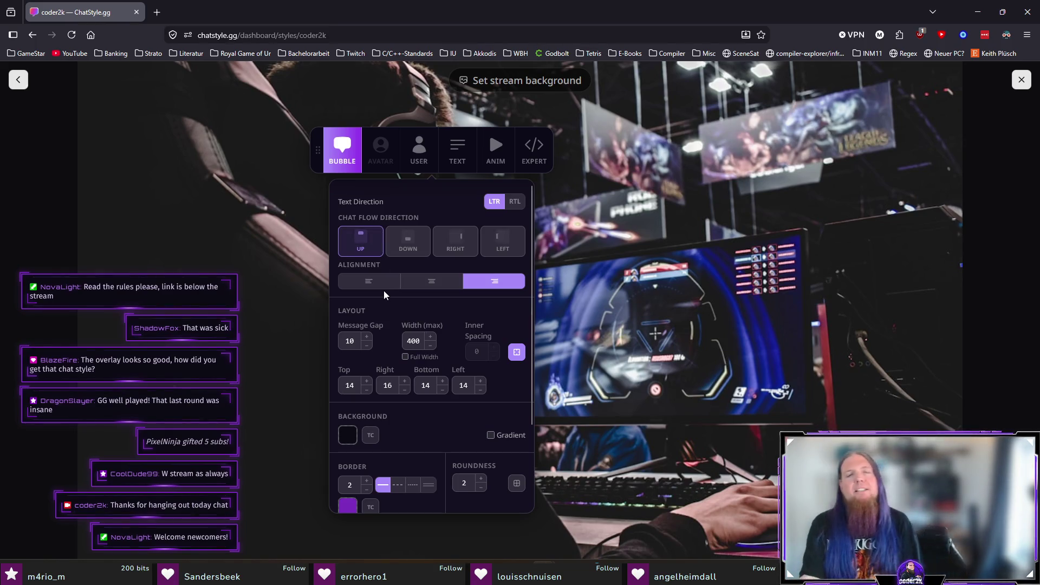
{"action": "left_click_drag", "start_coordinate": [187, 255], "coordinate": [200, 182]}
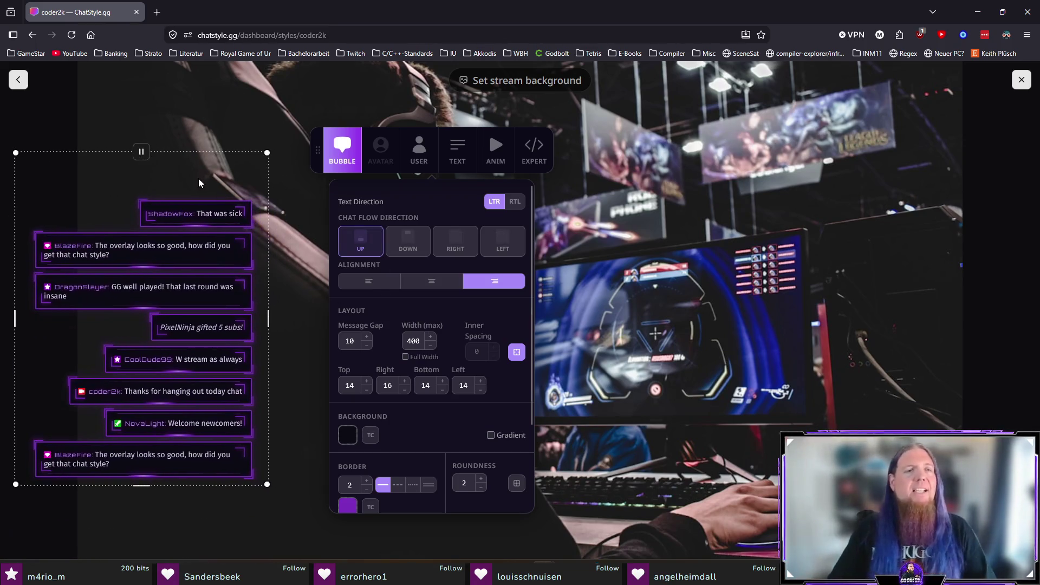
{"action": "mouse_move", "coordinate": [265, 154]}
{"action": "left_mouse_down"}
{"action": "mouse_move", "coordinate": [970, 252]}
{"action": "mouse_move", "coordinate": [198, 130]}
{"action": "mouse_move", "coordinate": [304, 142]}
{"action": "mouse_move", "coordinate": [286, 141]}
{"action": "left_mouse_up"}
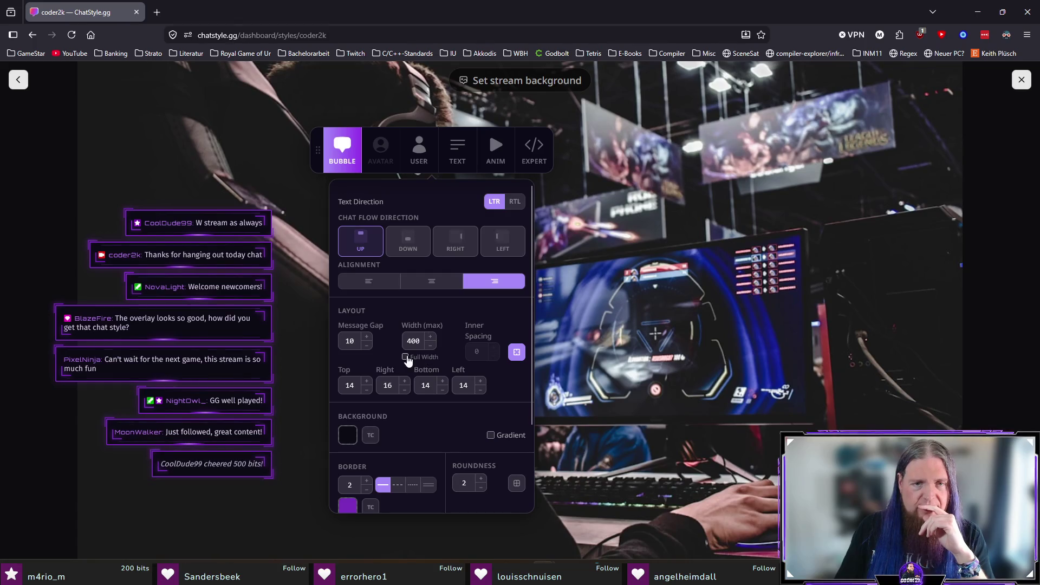
Tick Full Width for the bubbles, then untick it to restore the 400 maximum width
{"action": "left_click", "coordinate": [406, 356]}
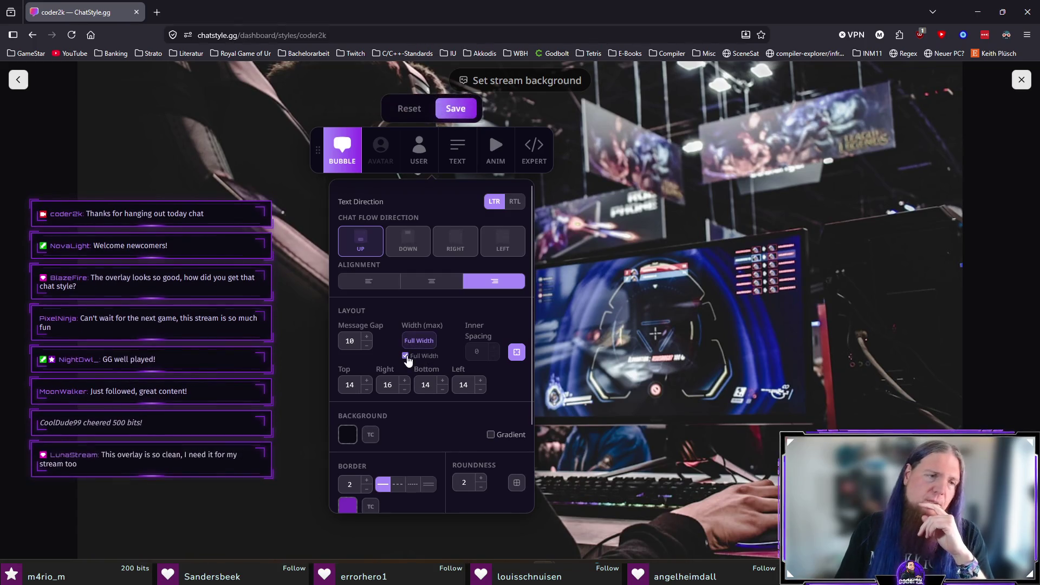
{"action": "left_click", "coordinate": [406, 356]}
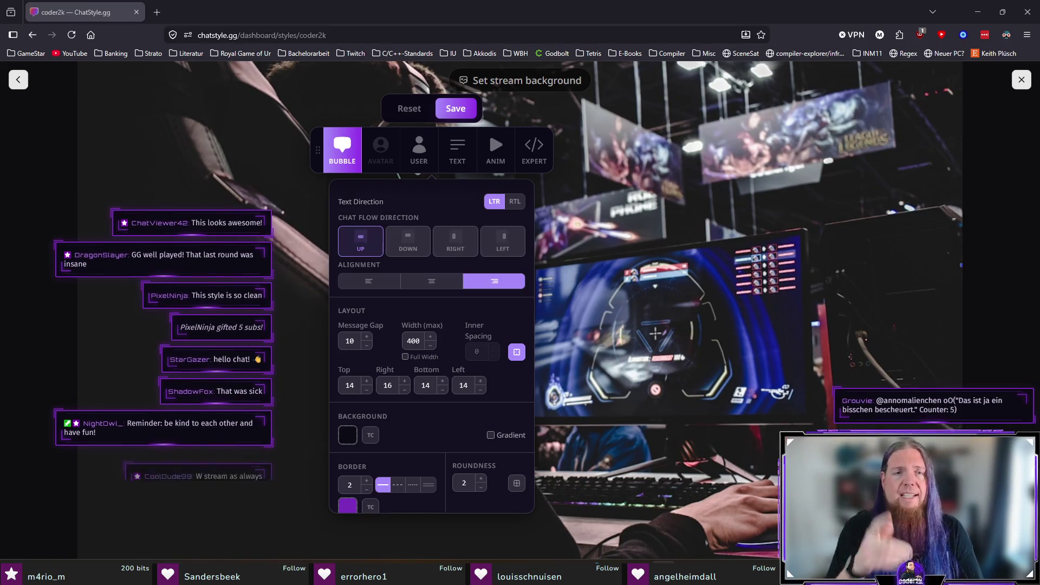
Save the coder2k style changes and close the customizer
{"action": "left_click", "coordinate": [465, 110]}
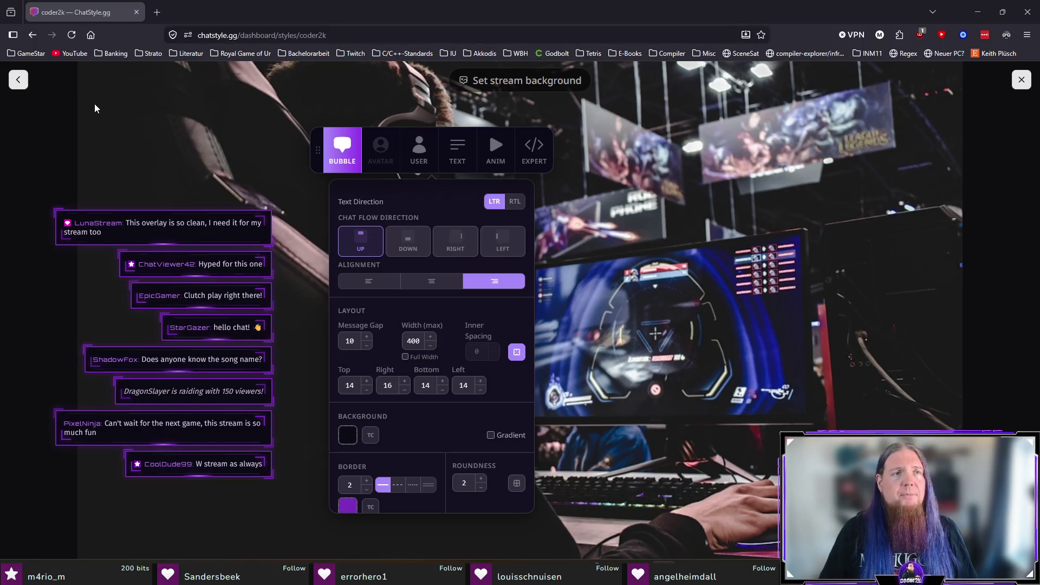
{"action": "left_click", "coordinate": [18, 80]}
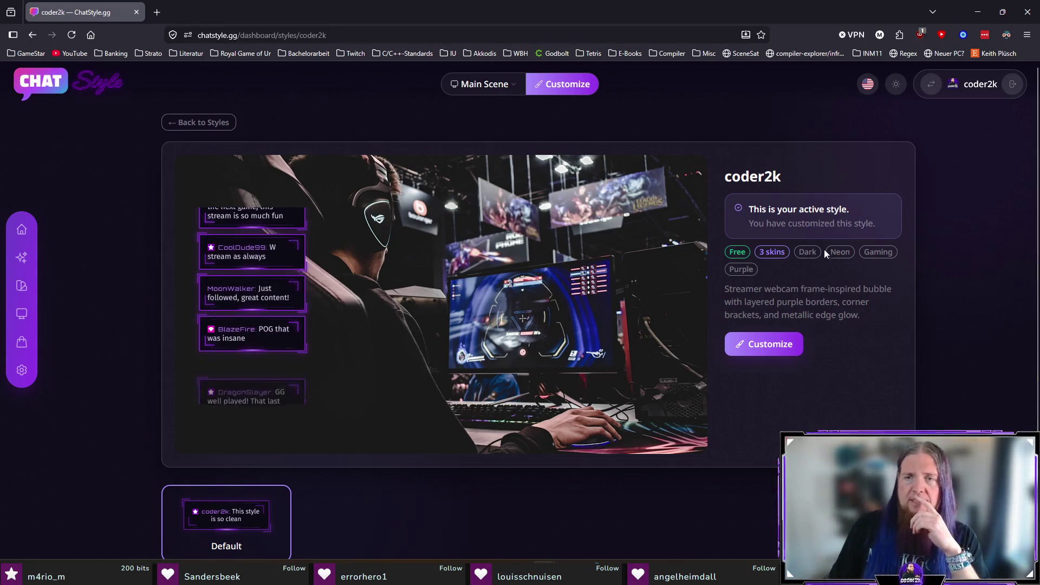
Scroll through the coder2k style page, then open its full-screen editor
{"action": "scroll", "coordinate": [853, 322], "scroll_direction": "down", "scroll_amount": 2}
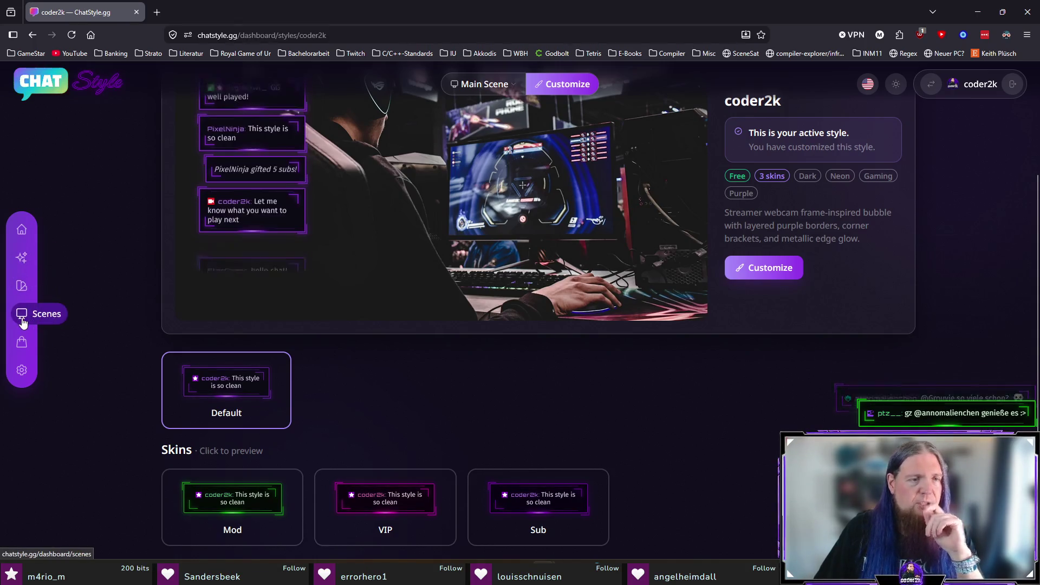
{"action": "scroll", "coordinate": [558, 250], "scroll_direction": "up", "scroll_amount": 2}
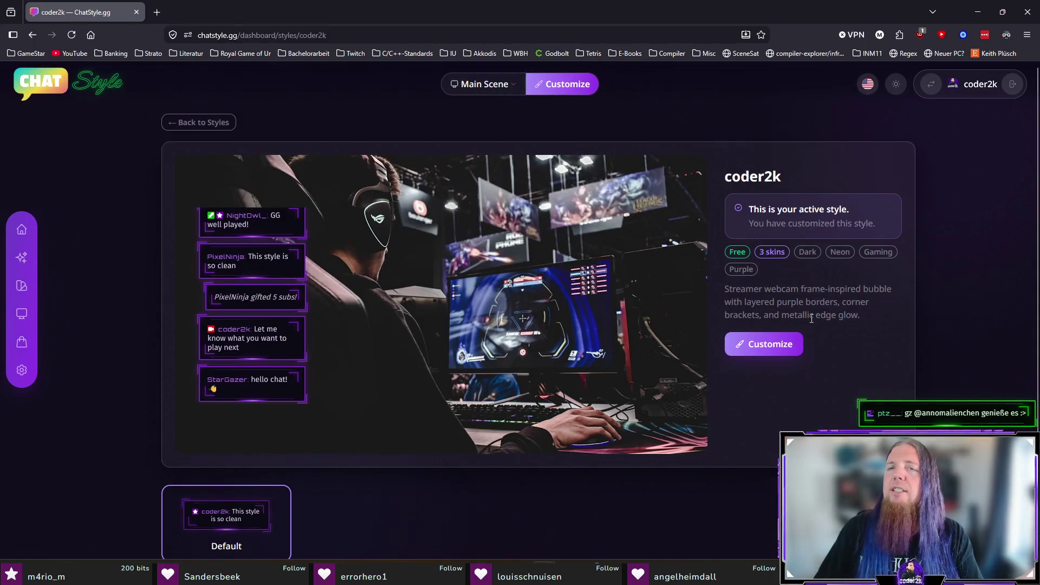
{"action": "left_click", "coordinate": [770, 347]}
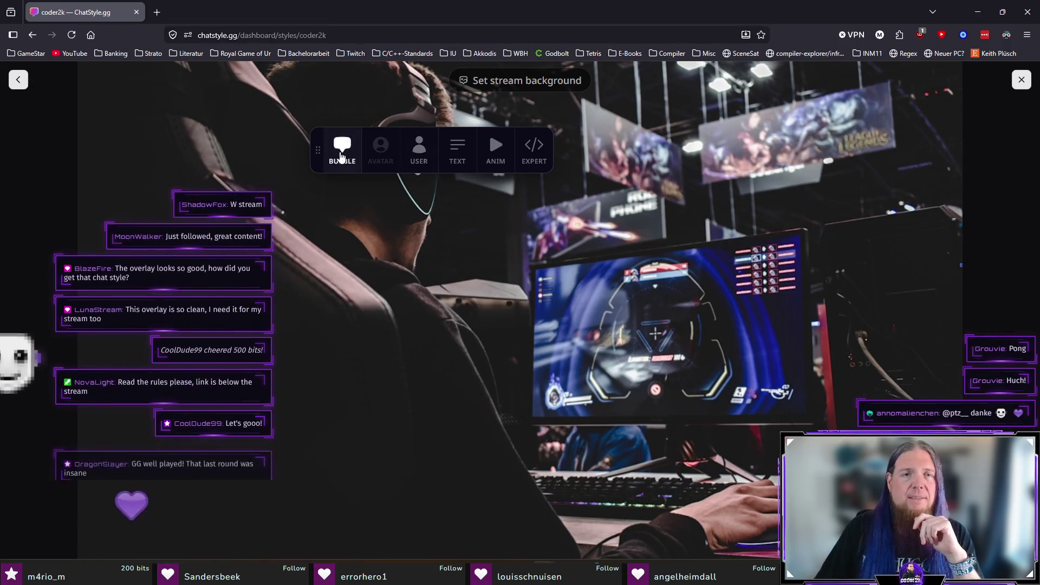
Review the BUBBLE layout and border settings, then the USER badge and typography settings
{"action": "left_click", "coordinate": [341, 157]}
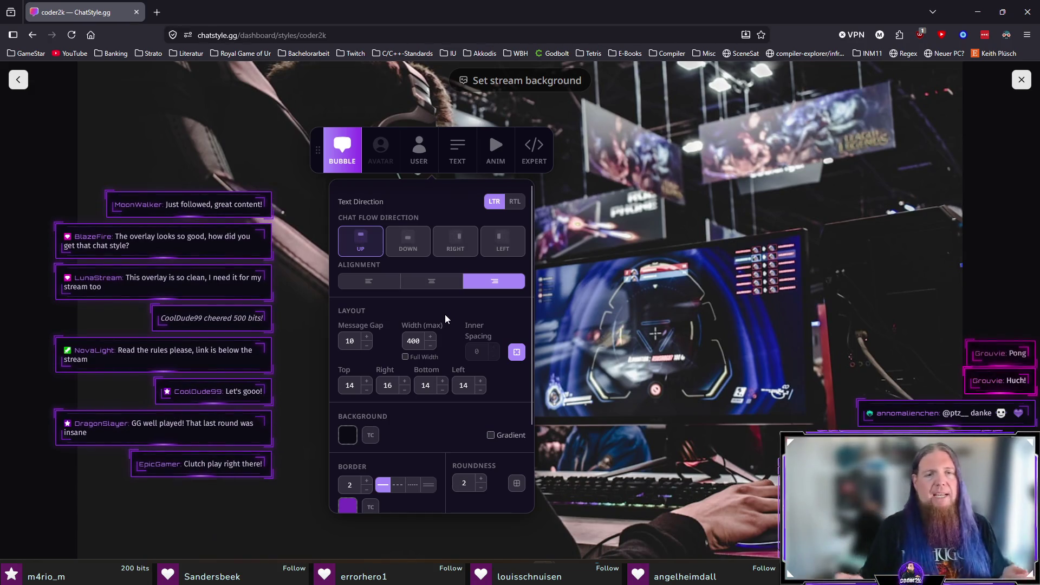
{"action": "scroll", "coordinate": [445, 318], "scroll_direction": "down", "scroll_amount": 2}
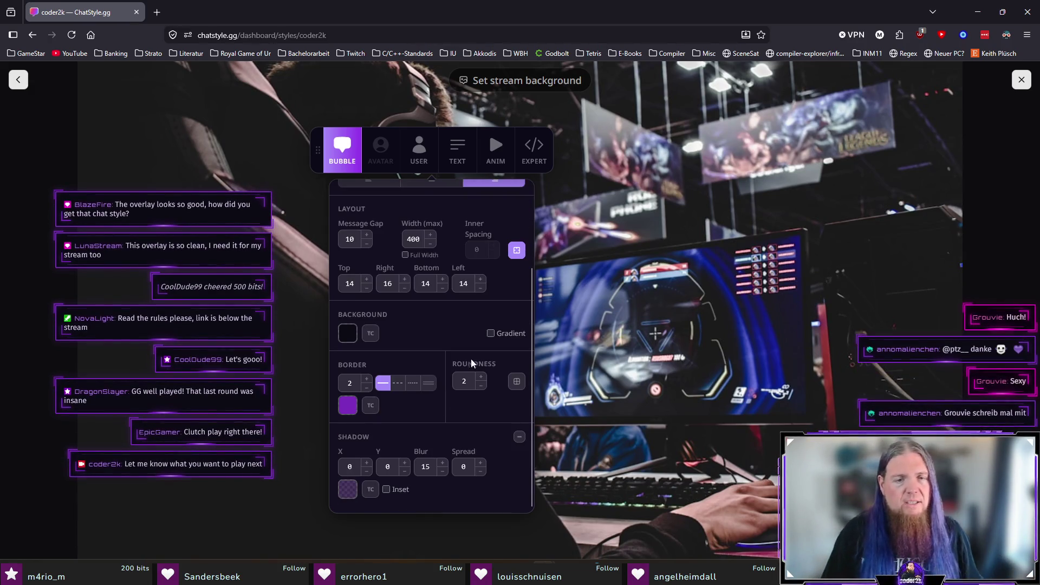
{"action": "scroll", "coordinate": [433, 260], "scroll_direction": "up", "scroll_amount": 2}
{"action": "left_click", "coordinate": [417, 157]}
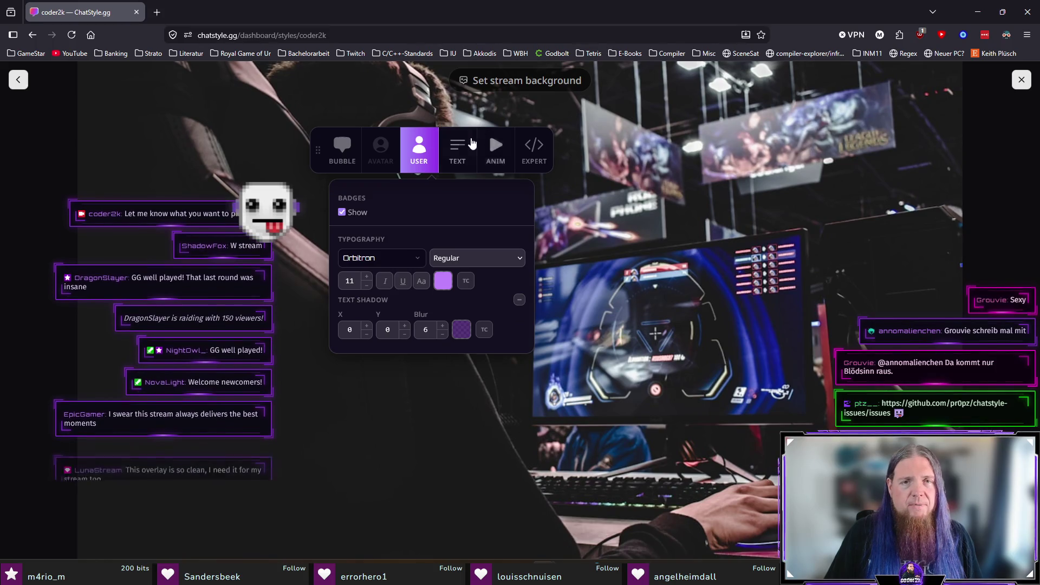
Look through the message text, animation and custom CSS/HTML settings tabs
{"action": "left_click", "coordinate": [466, 149]}
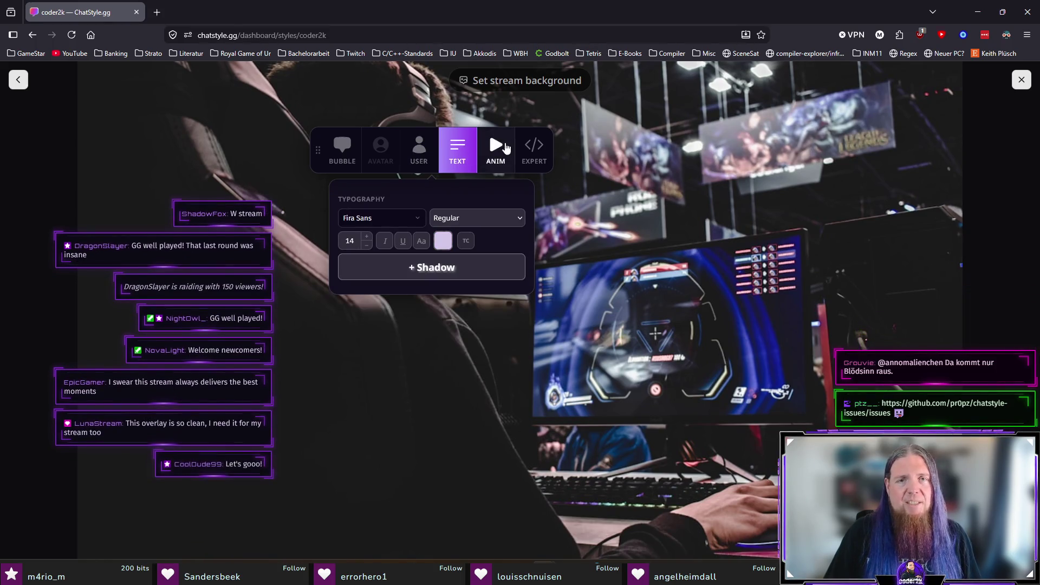
{"action": "left_click", "coordinate": [505, 148]}
{"action": "left_click", "coordinate": [534, 147]}
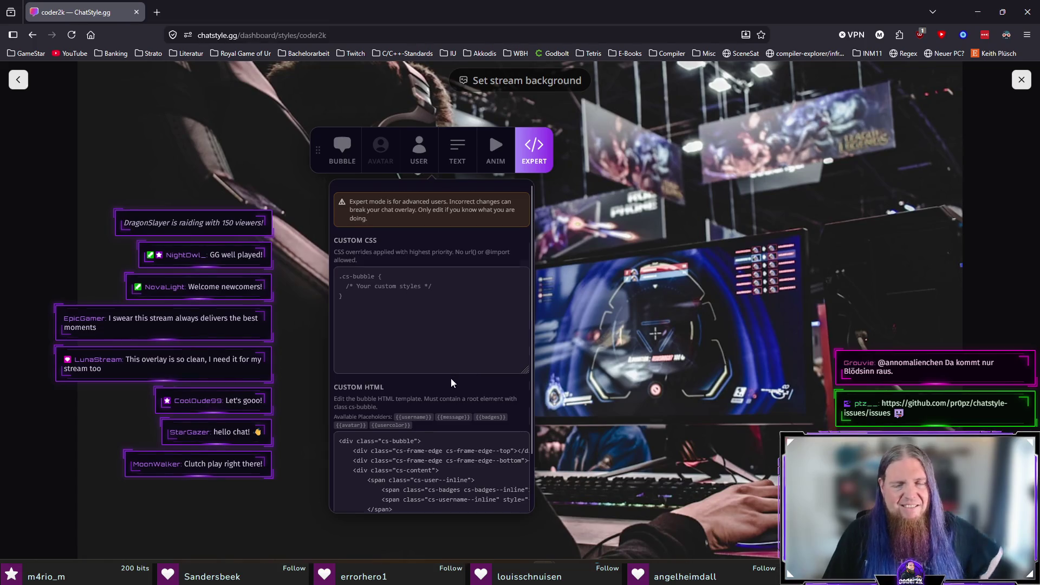
{"action": "scroll", "coordinate": [452, 380], "scroll_direction": "down", "scroll_amount": 1}
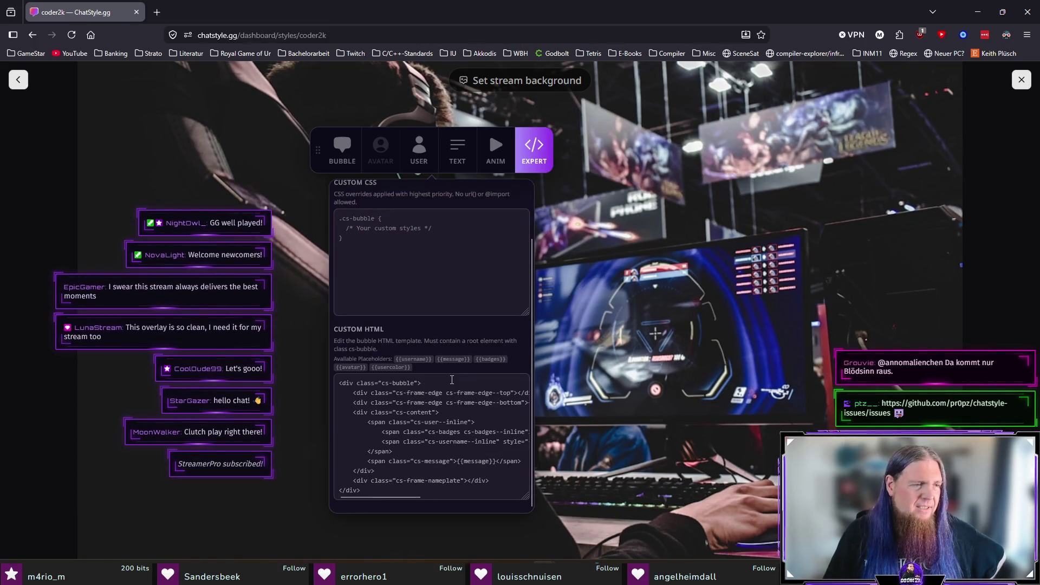
{"action": "scroll", "coordinate": [452, 380], "scroll_direction": "up", "scroll_amount": 1}
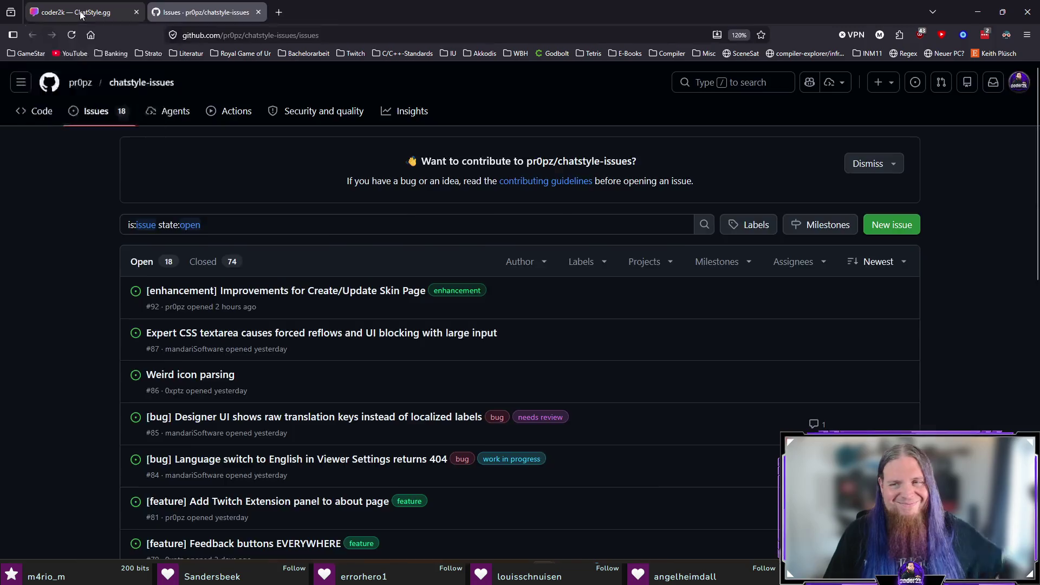
Capture a region screenshot of the ChatStyle.gg style editor
{"action": "left_click", "coordinate": [80, 15]}
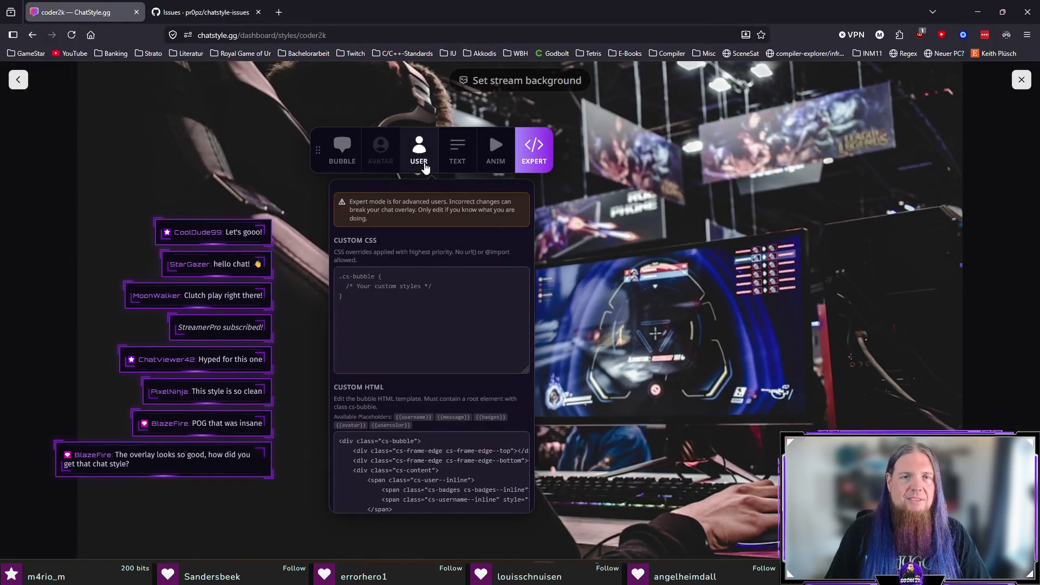
{"action": "key", "text": "ctrl+Print"}
{"action": "mouse_move", "coordinate": [305, 124]}
{"action": "left_mouse_down"}
{"action": "mouse_move", "coordinate": [604, 172]}
{"action": "mouse_move", "coordinate": [558, 197]}
{"action": "mouse_move", "coordinate": [555, 187]}
{"action": "left_mouse_up"}
Start a new issue in chatstyle-issues and place the caret in its description field
{"action": "left_click", "coordinate": [206, 11]}
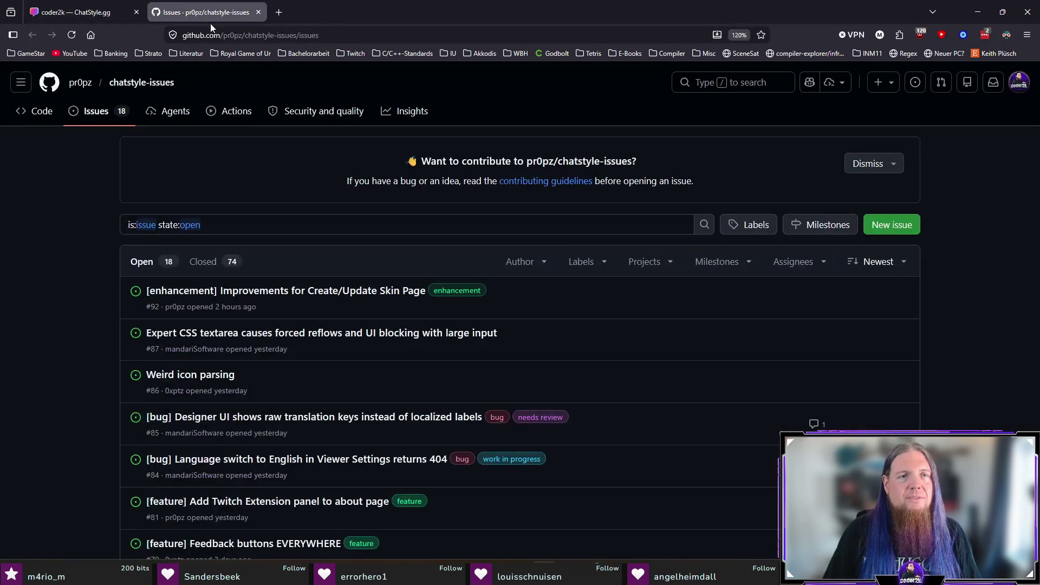
{"action": "left_click", "coordinate": [889, 224]}
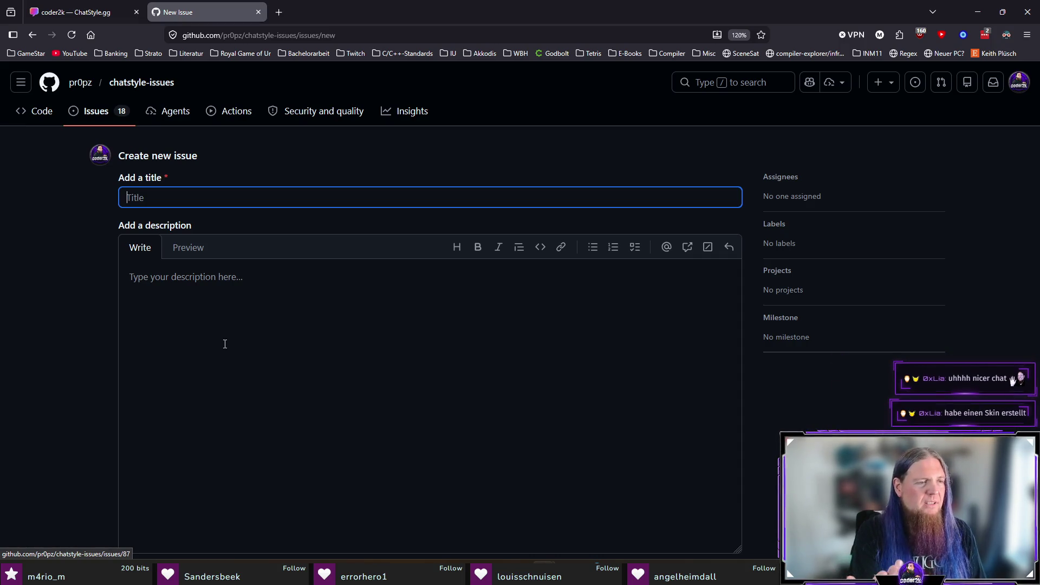
{"action": "left_click", "coordinate": [100, 7]}
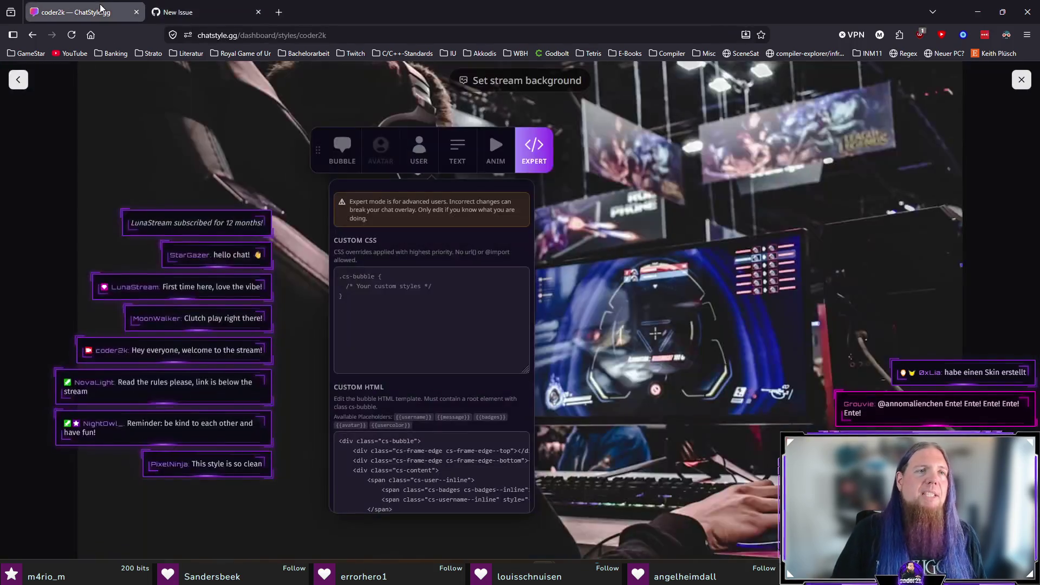
{"action": "left_click", "coordinate": [194, 13]}
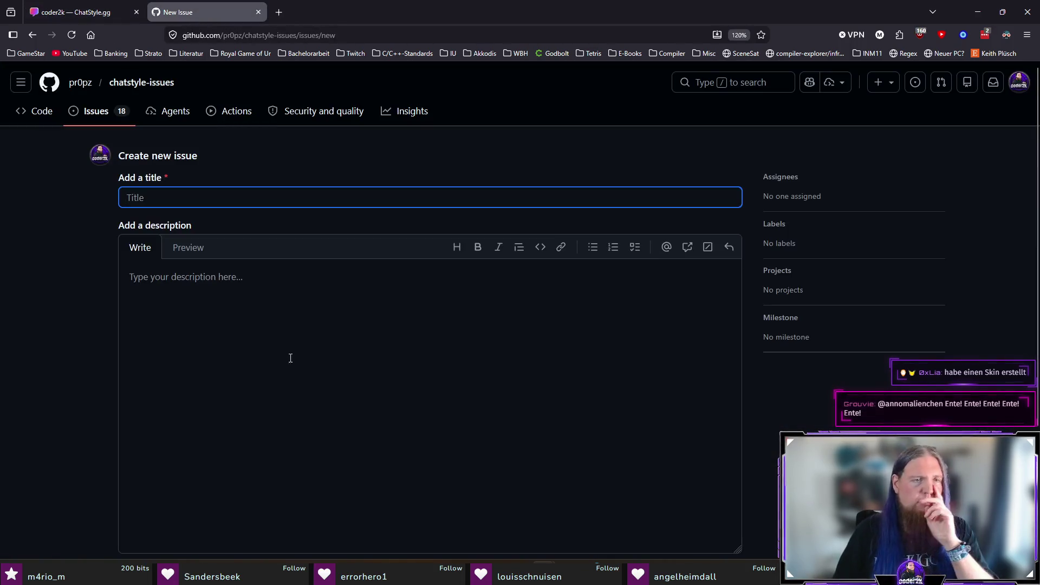
{"action": "left_click", "coordinate": [240, 347]}
Paste the editor screenshot and add a line asking preview tooltips for text like 'This is were you can style your chat bubbles'
{"action": "key", "text": "ctrl+v"}
{"action": "key", "text": "Return"}
{"action": "key", "text": "Up"}
{"action": "type", "text": "The tooltips in the preview"}
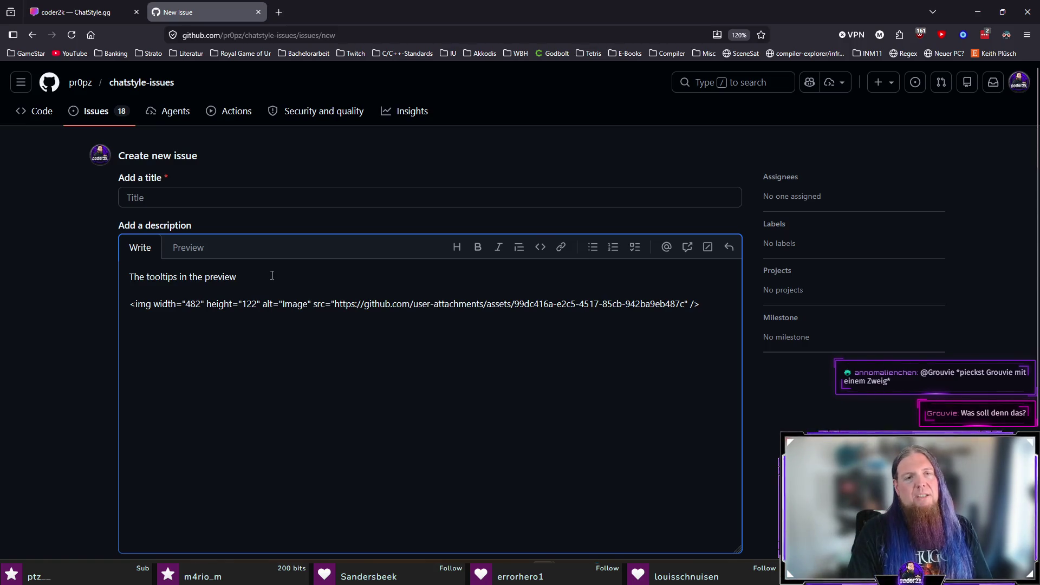
{"action": "type", "text": " could"}
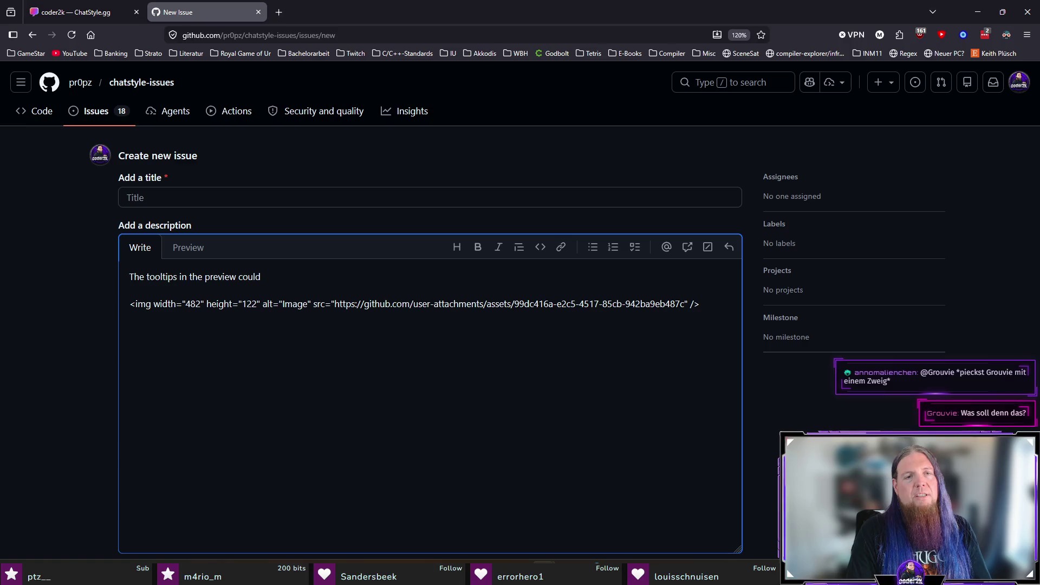
{"action": "type", "text": "contain more"}
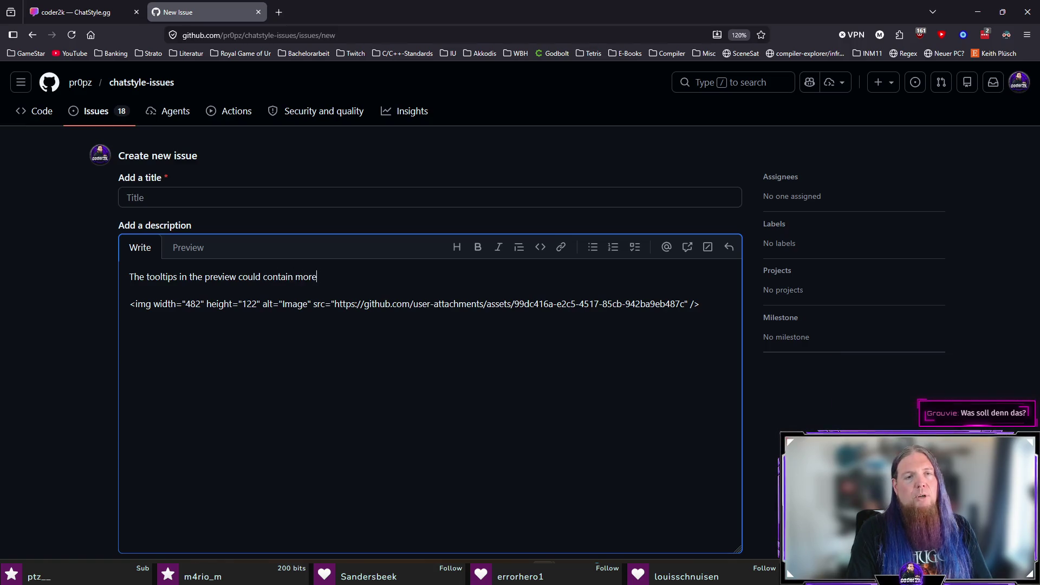
{"action": "type", "text": " helpful te"}
{"action": "type", "text": "oreven some"}
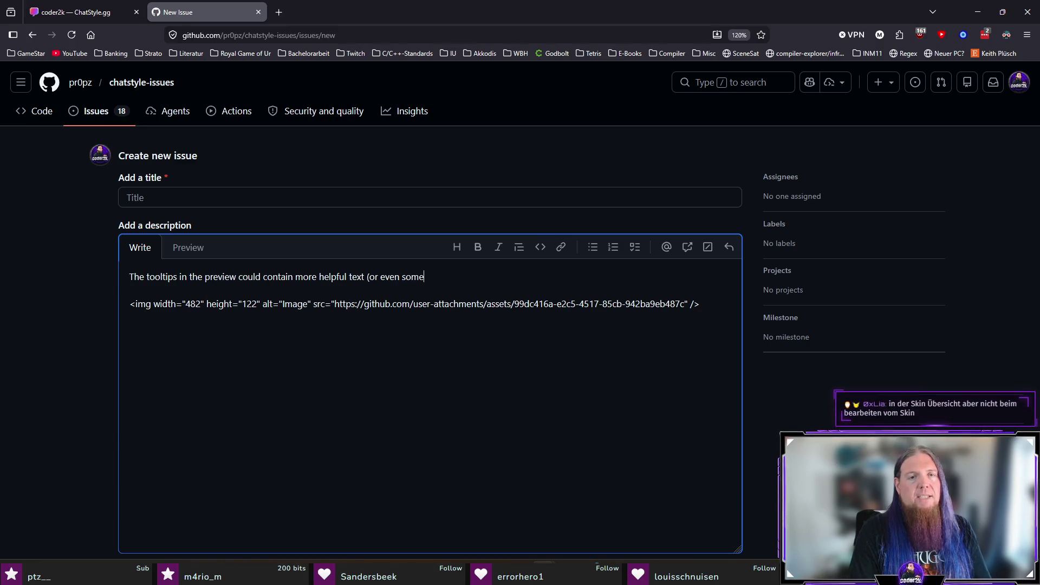
{"action": "type", "text": "). I"}
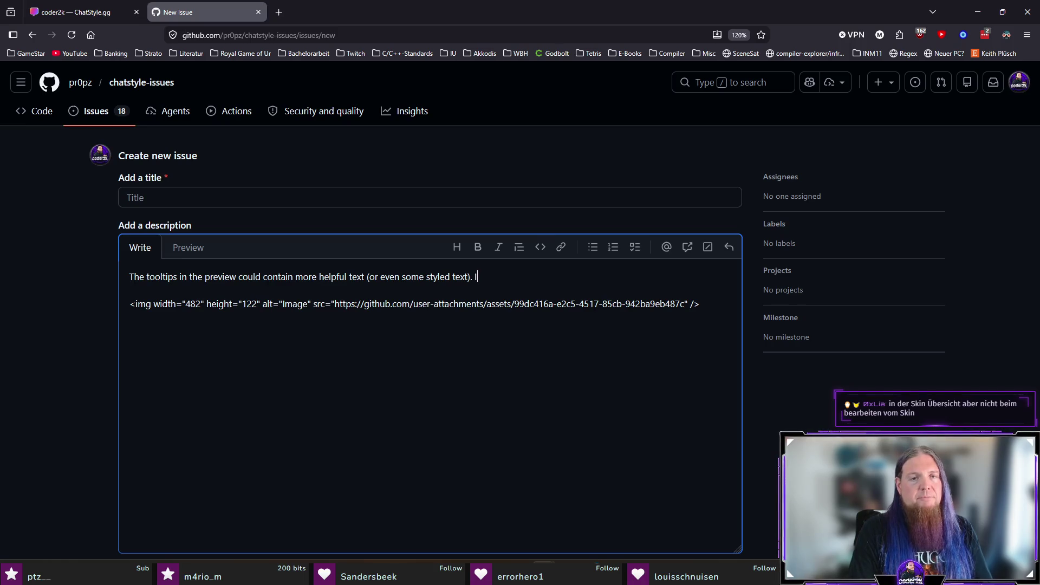
{"action": "type", "text": "MHO"}
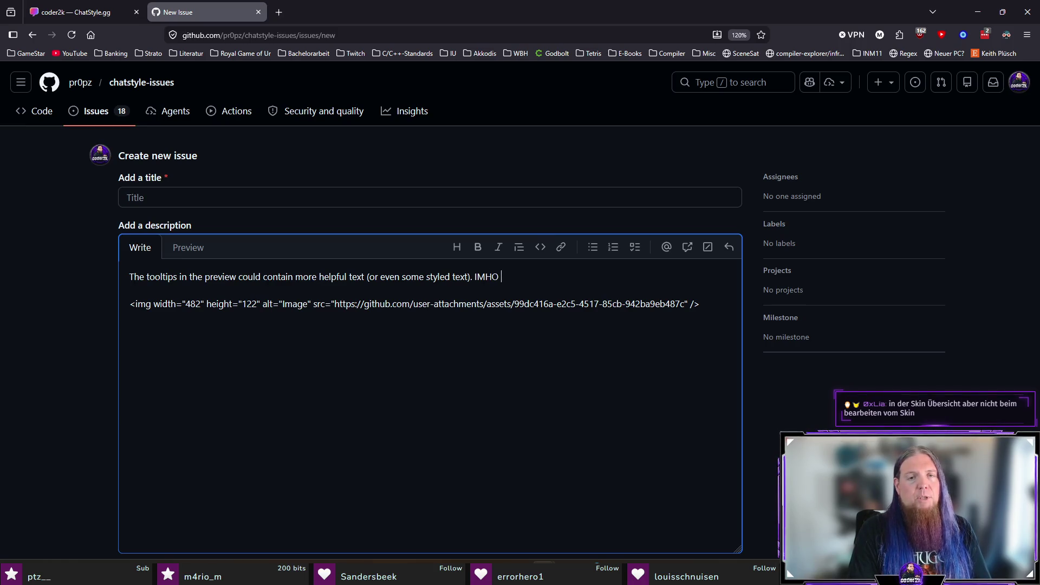
{"action": "type", "text": " should notonly "}
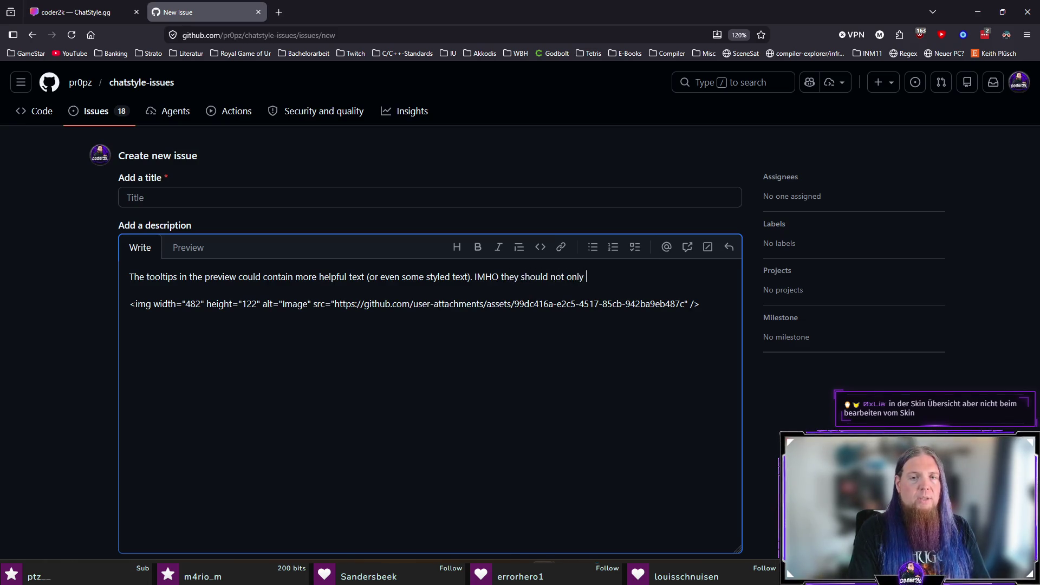
{"action": "type", "text": "t above, but say"}
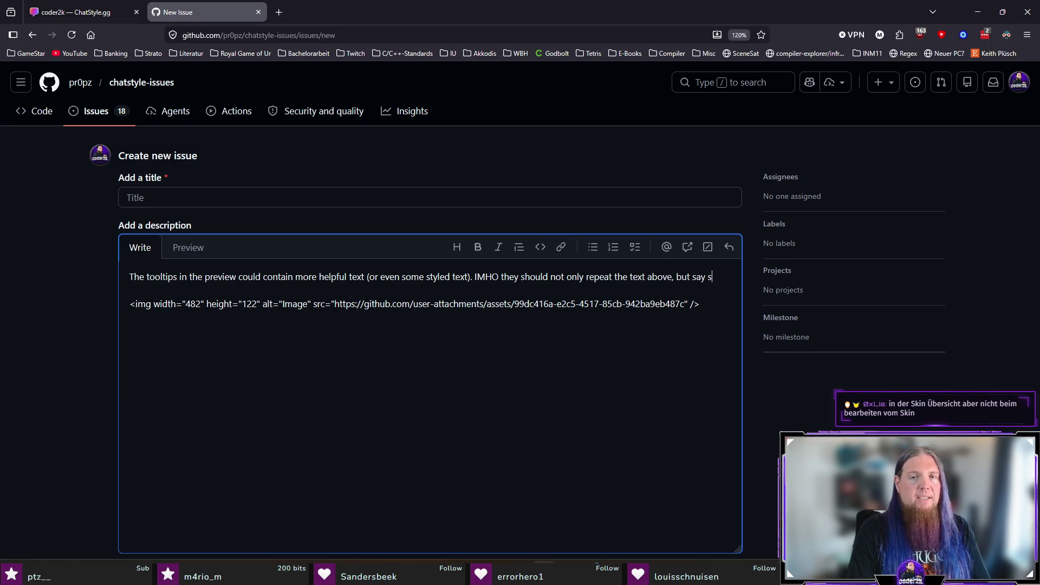
{"action": "type", "text": "something like "}
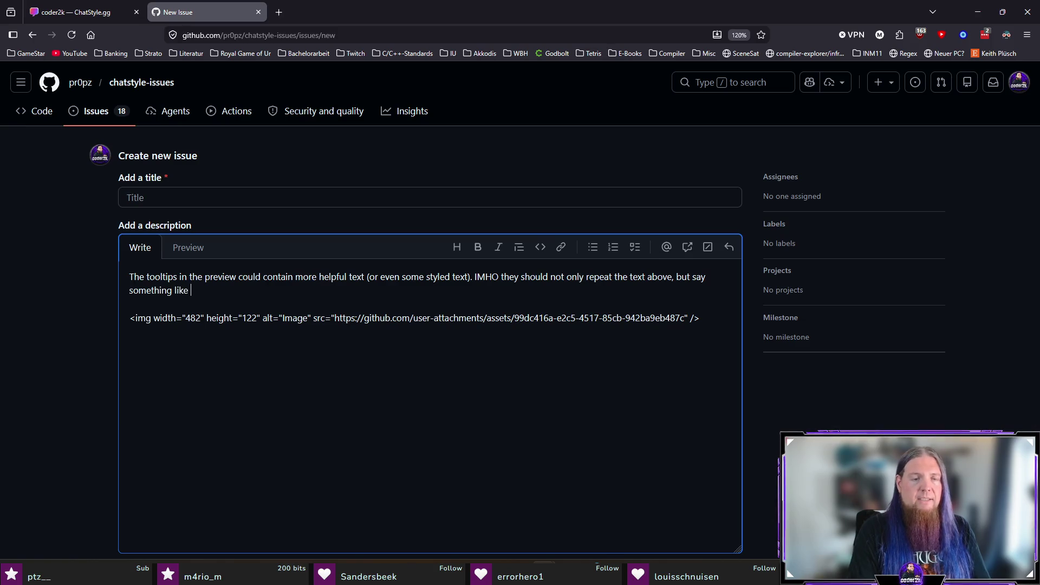
{"action": "type", "text": "“This is"}
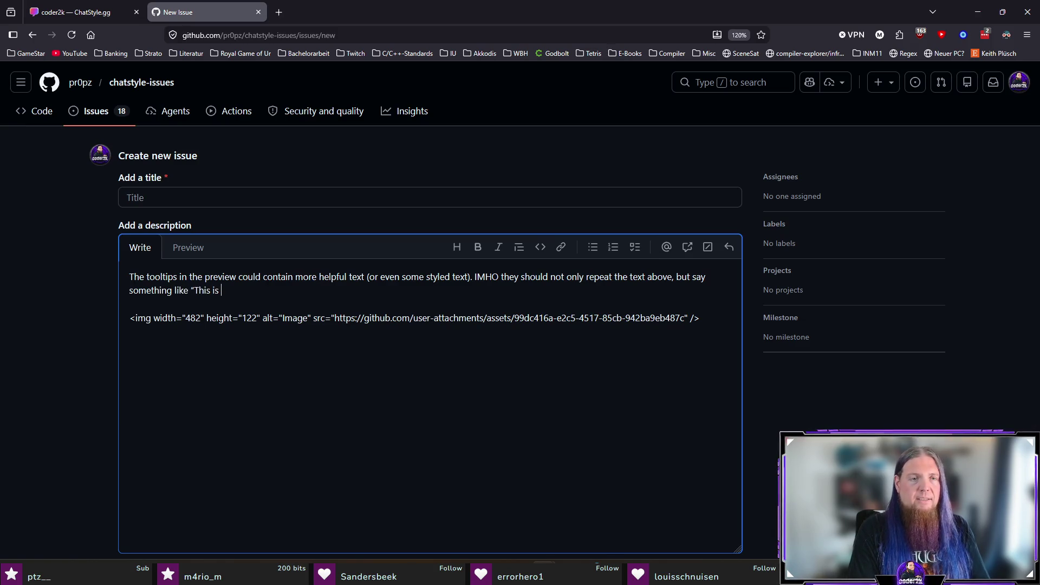
{"action": "type", "text": "canst"}
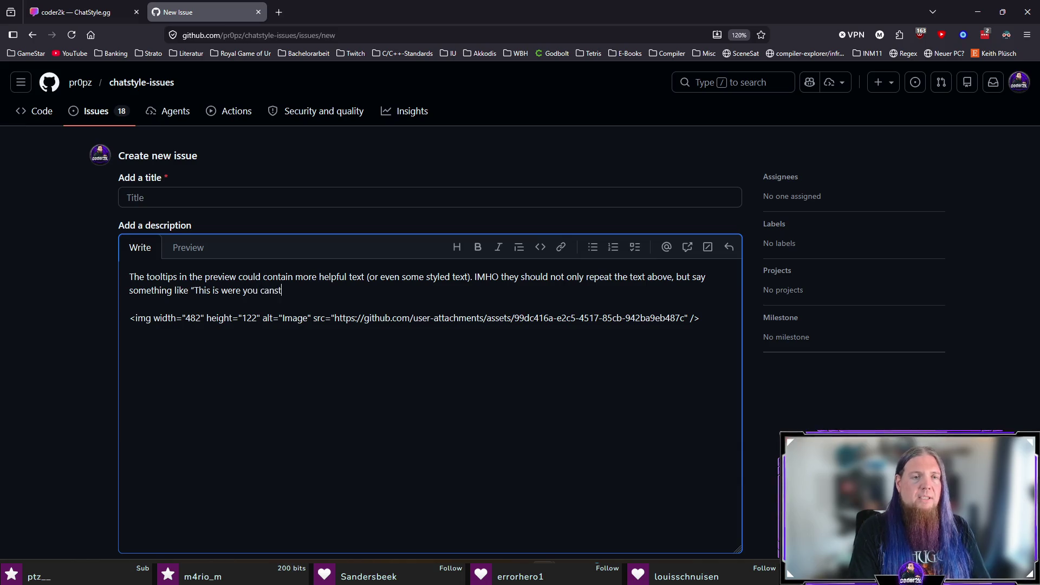
{"action": "key", "text": "BackSpace"}
{"action": "key", "text": "BackSpace"}
{"action": "type", "text": " style your chat bubbles”"}
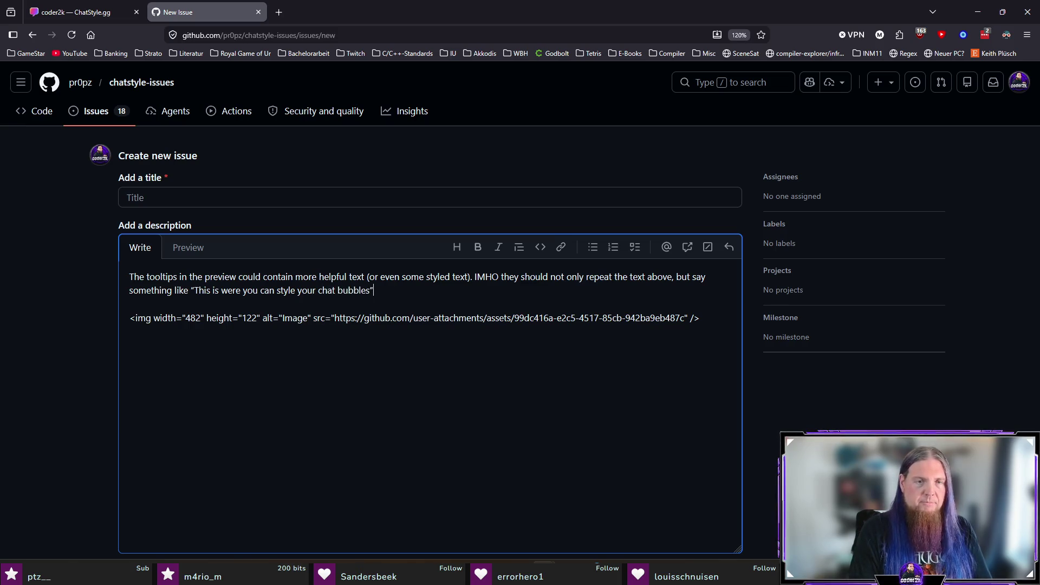
{"action": "type", "text": "ing liek that"}
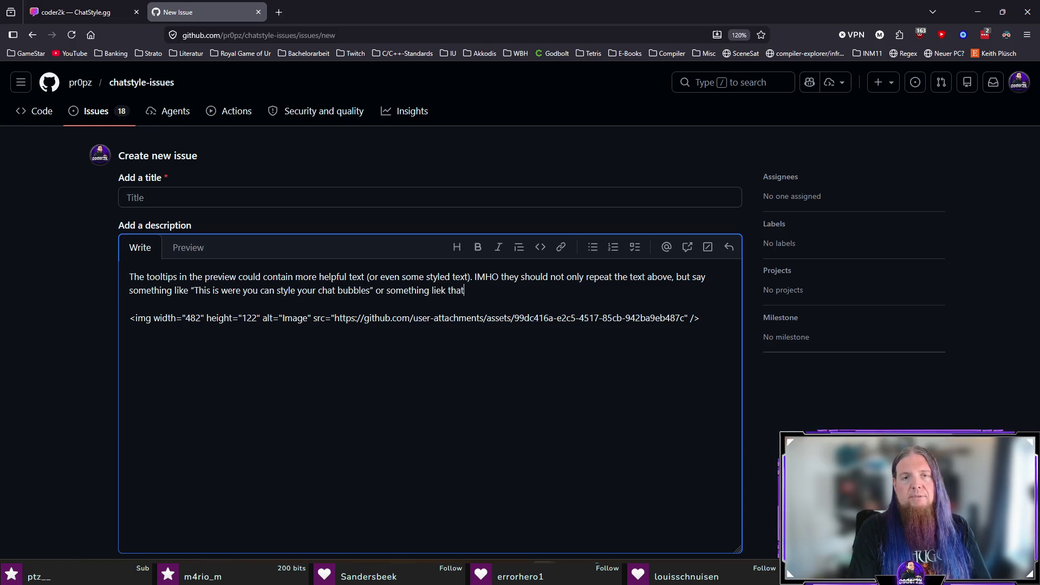
{"action": "key", "text": "BackSpace"}
{"action": "key", "text": "BackSpace"}
{"action": "key", "text": "BackSpace"}
{"action": "key", "text": "BackSpace"}
{"action": "key", "text": "BackSpace"}
{"action": "key", "text": "BackSpace"}
{"action": "key", "text": "BackSpace"}
{"action": "type", "text": "ke that."}
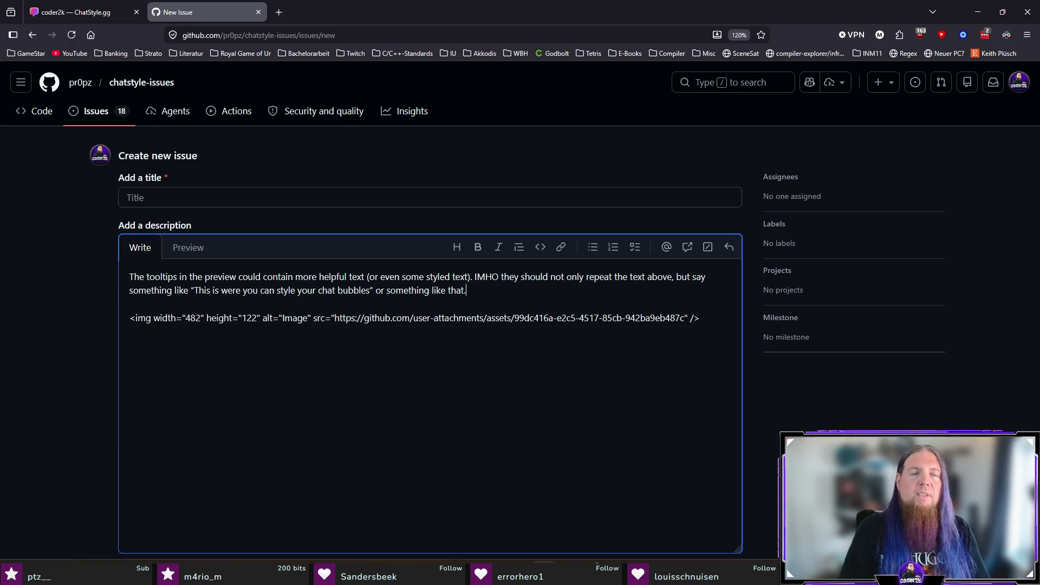
{"action": "left_click", "coordinate": [316, 191]}
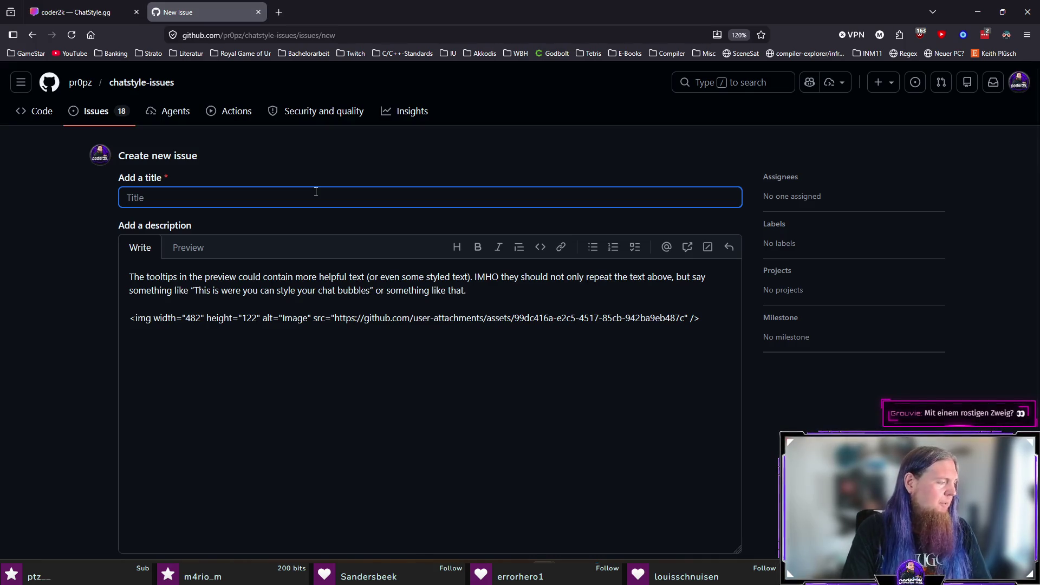
Look up the English word for 'aussagekräftig' in a temporary browser tab
{"action": "key", "text": "ctrl+t"}
{"action": "type", "text": "aussagekräftig englisch"}
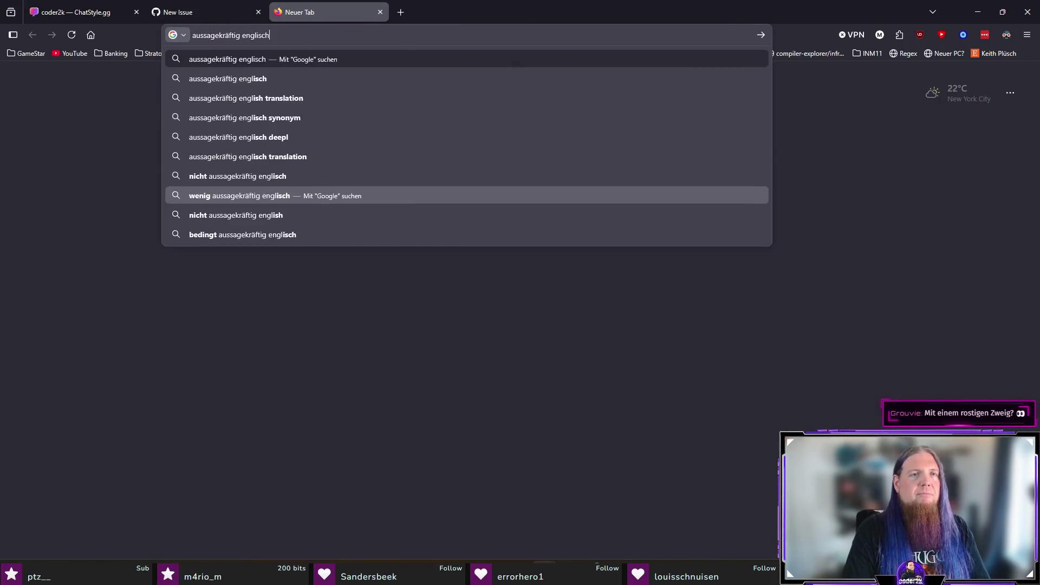
{"action": "key", "text": "Return"}
{"action": "key", "text": "ctrl+w"}
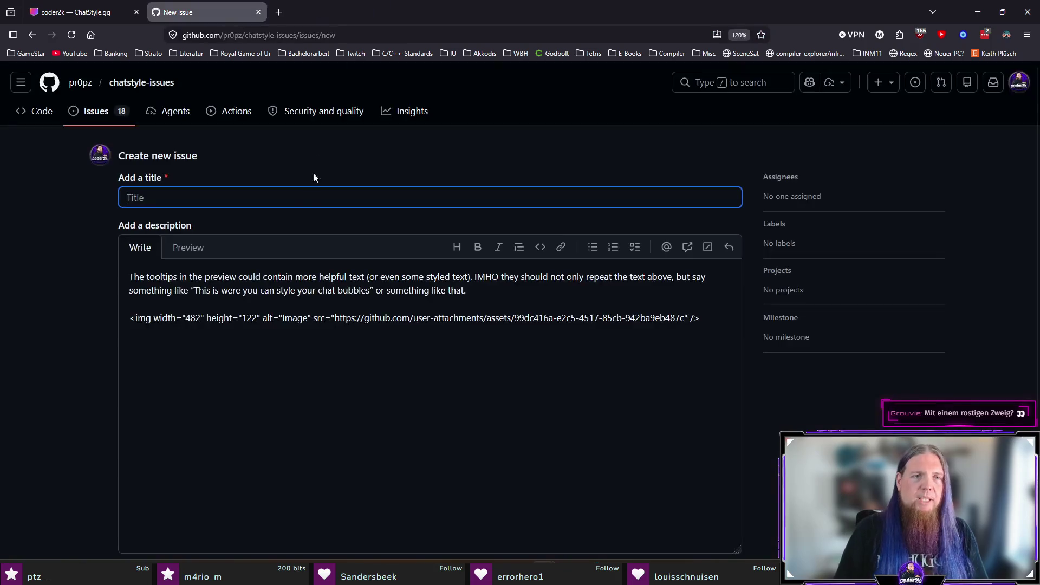
Complete the title 'More Meaningful Tooltip Texts on Preview Page' and create the issue
{"action": "type", "text": "More Meaningful Tooltip Texts"}
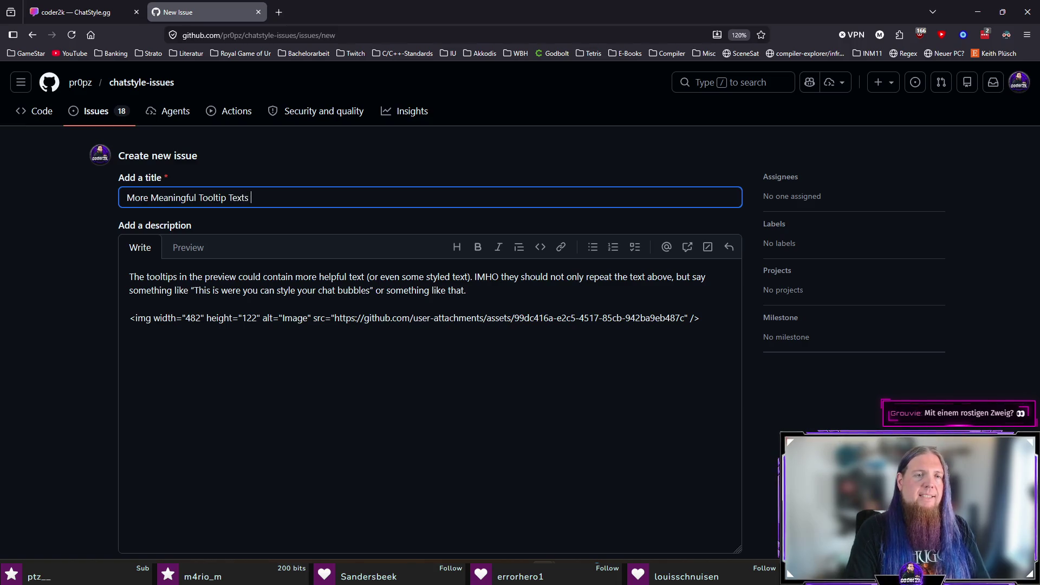
{"action": "type", "text": " Preview"}
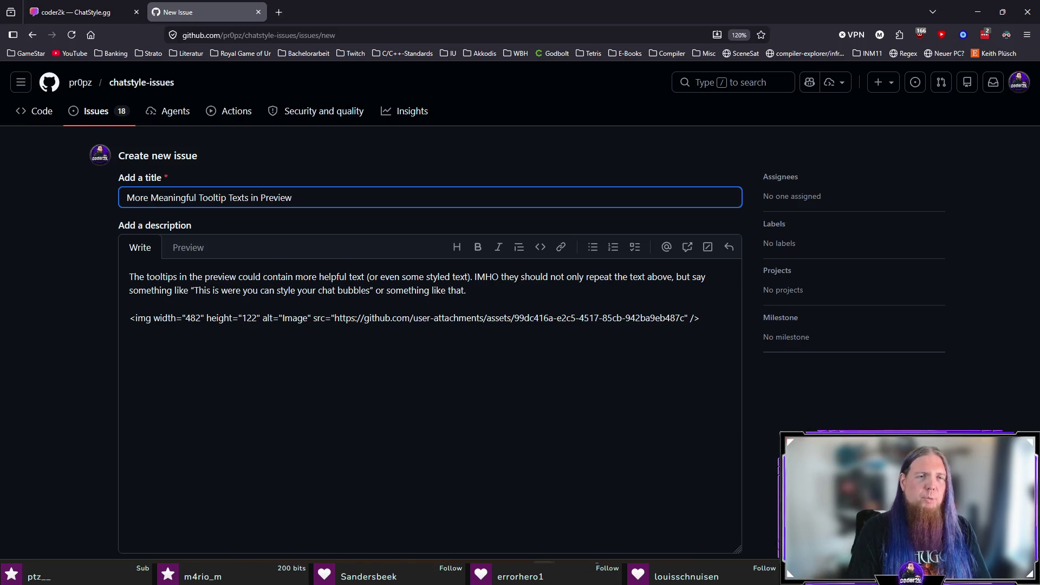
{"action": "type", "text": " Page"}
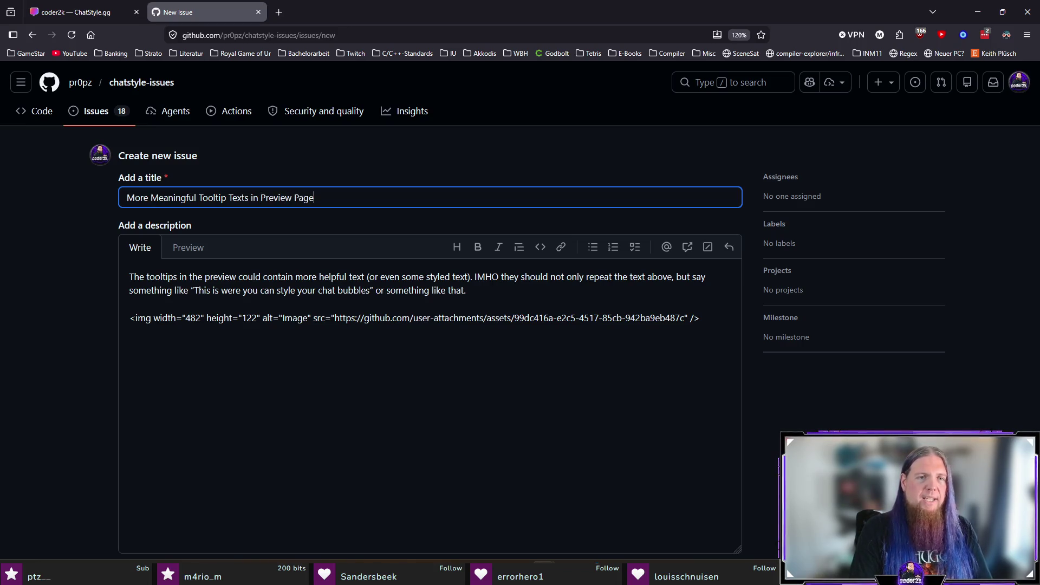
{"action": "key", "text": "BackSpace"}
{"action": "type", "text": "o"}
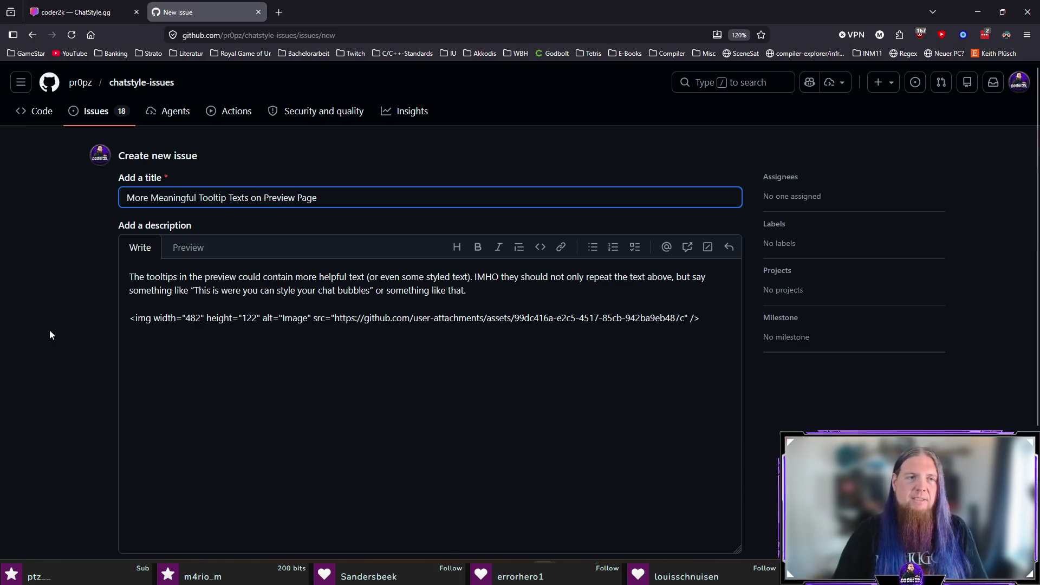
{"action": "scroll", "coordinate": [50, 329], "scroll_direction": "down", "scroll_amount": 3}
{"action": "left_click", "coordinate": [728, 425]}
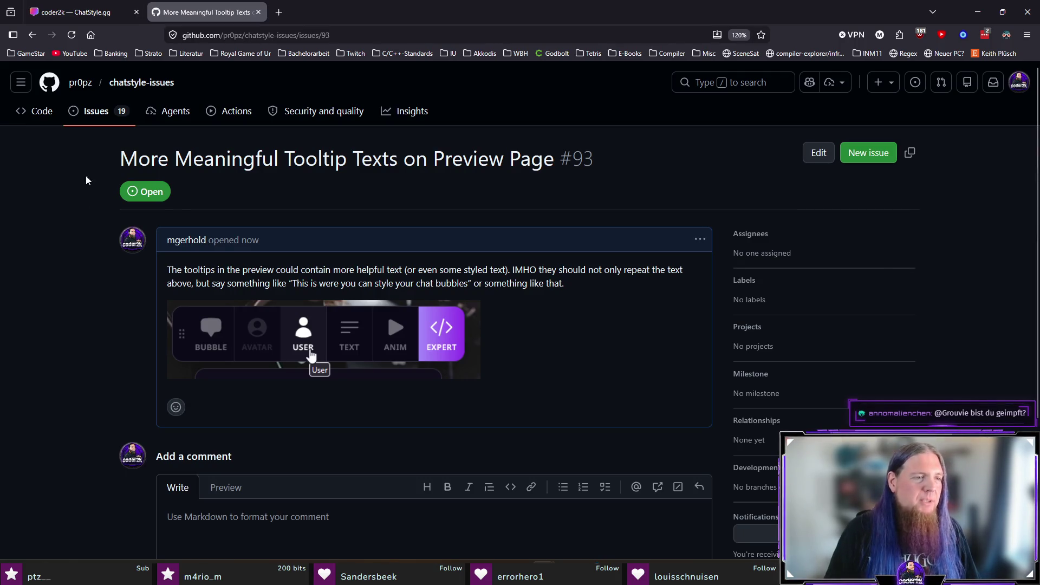
Return to ChatStyle.gg, exit the style editor and open the Skins page with coder2k's Mod, VIP and Sub skins
{"action": "left_click", "coordinate": [95, 12]}
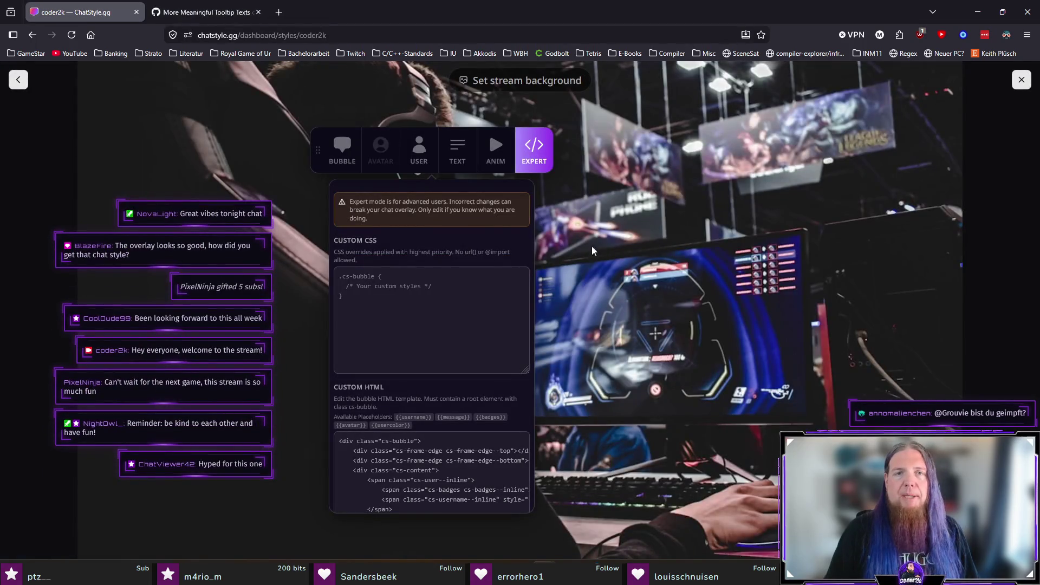
{"action": "left_click", "coordinate": [18, 80]}
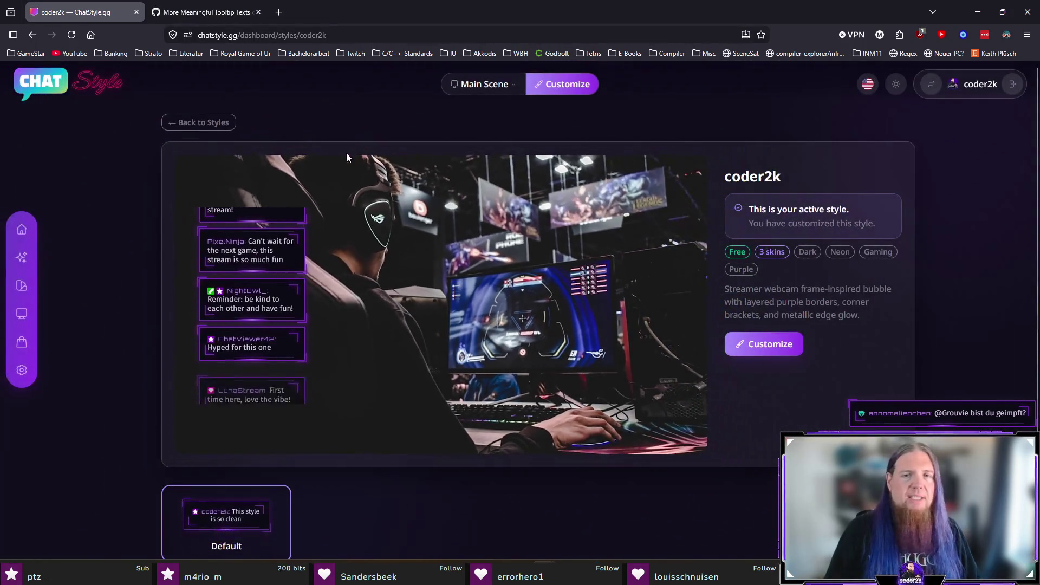
{"action": "scroll", "coordinate": [437, 298], "scroll_direction": "down", "scroll_amount": 3}
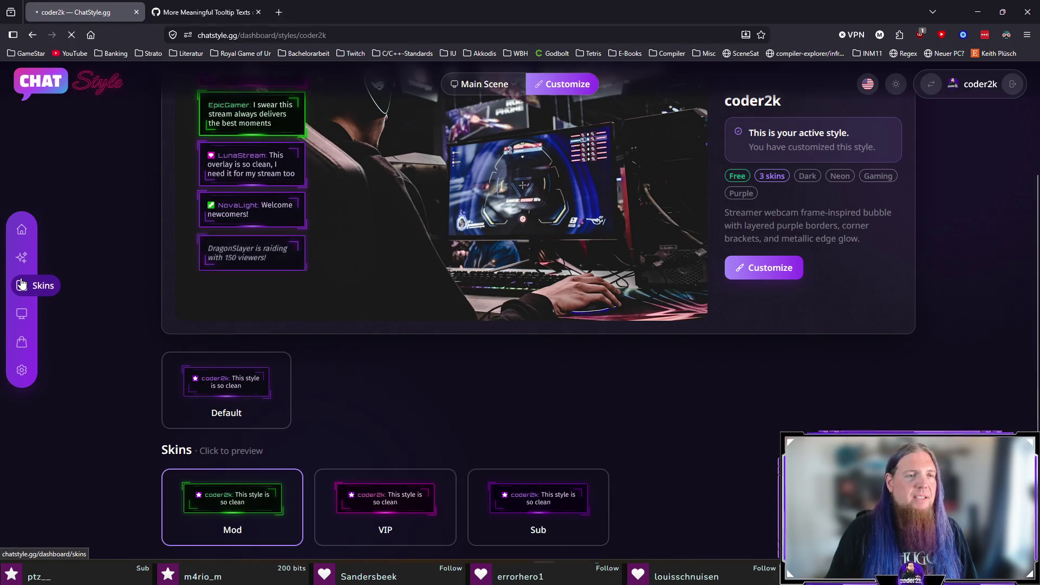
{"action": "left_click", "coordinate": [22, 285]}
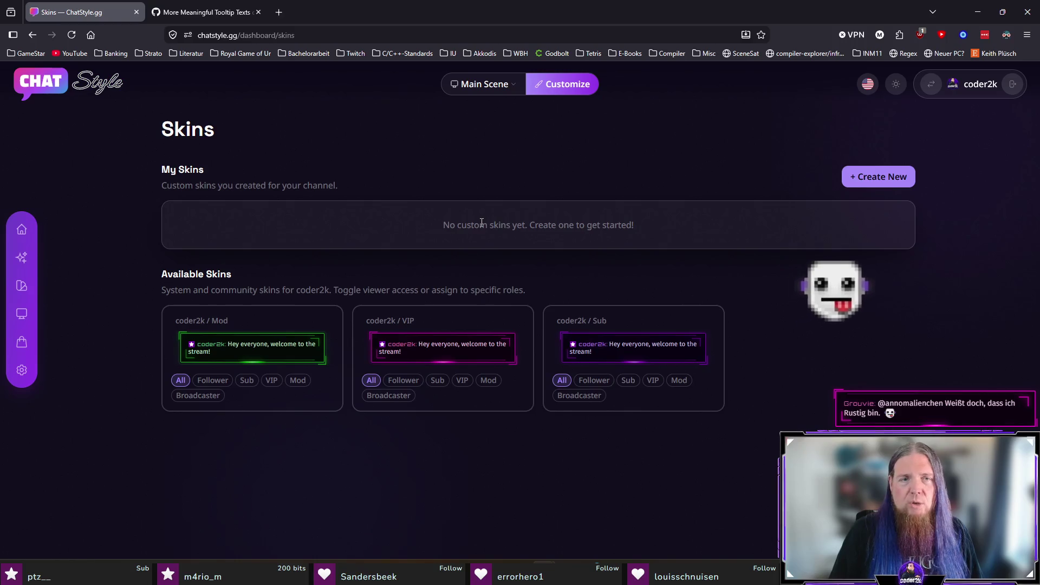
{"action": "left_click_drag", "start_coordinate": [476, 225], "coordinate": [653, 225]}
Limit the coder2k Mod, VIP and Sub skins to the Mod, VIP and Sub roles respectively
{"action": "left_click", "coordinate": [458, 270]}
{"action": "left_click_drag", "start_coordinate": [211, 186], "coordinate": [364, 182]}
{"action": "left_click", "coordinate": [363, 182]}
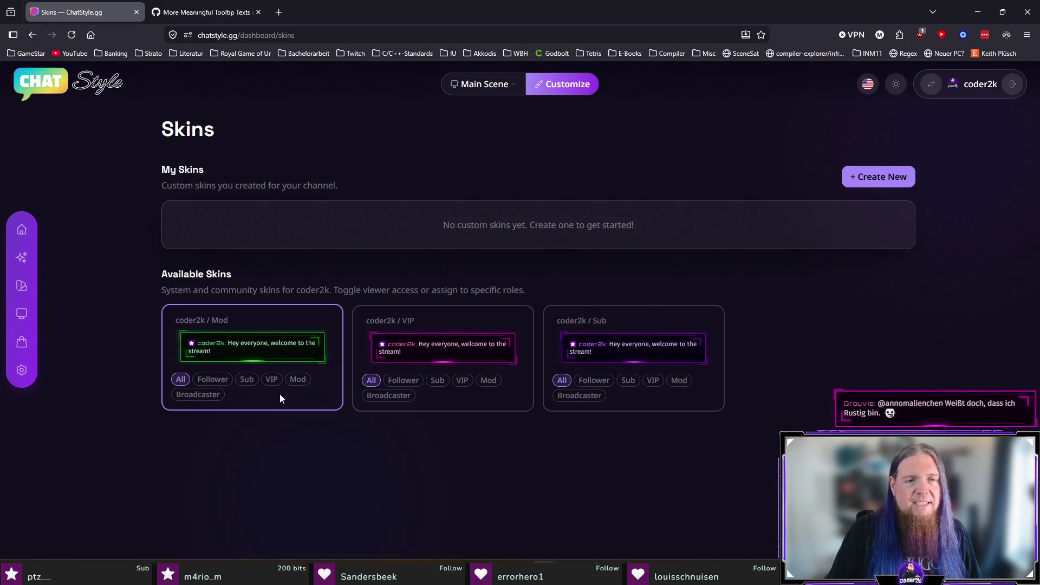
{"action": "left_click", "coordinate": [301, 382]}
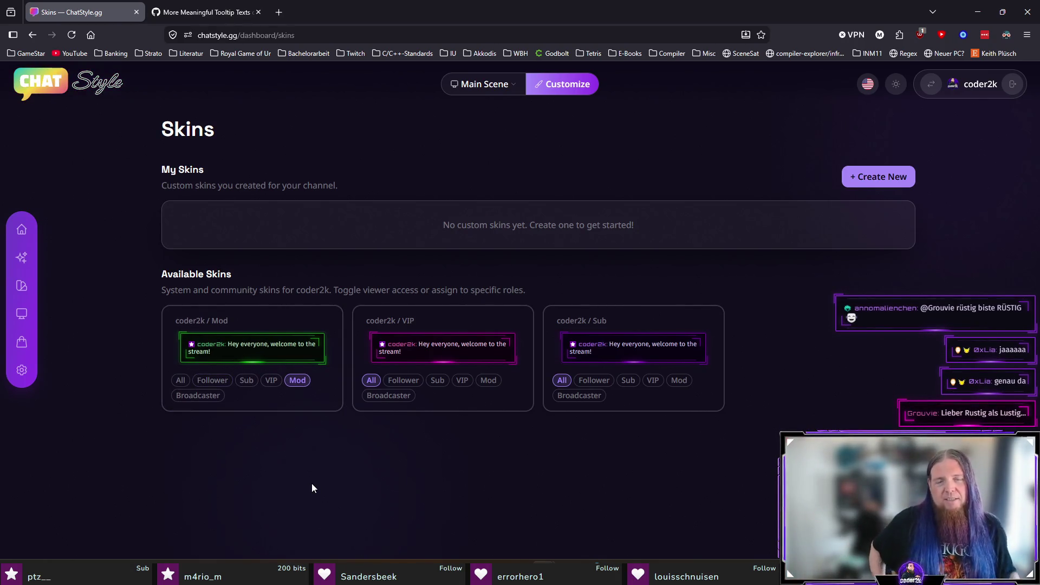
{"action": "left_click", "coordinate": [462, 380]}
{"action": "left_click", "coordinate": [628, 380]}
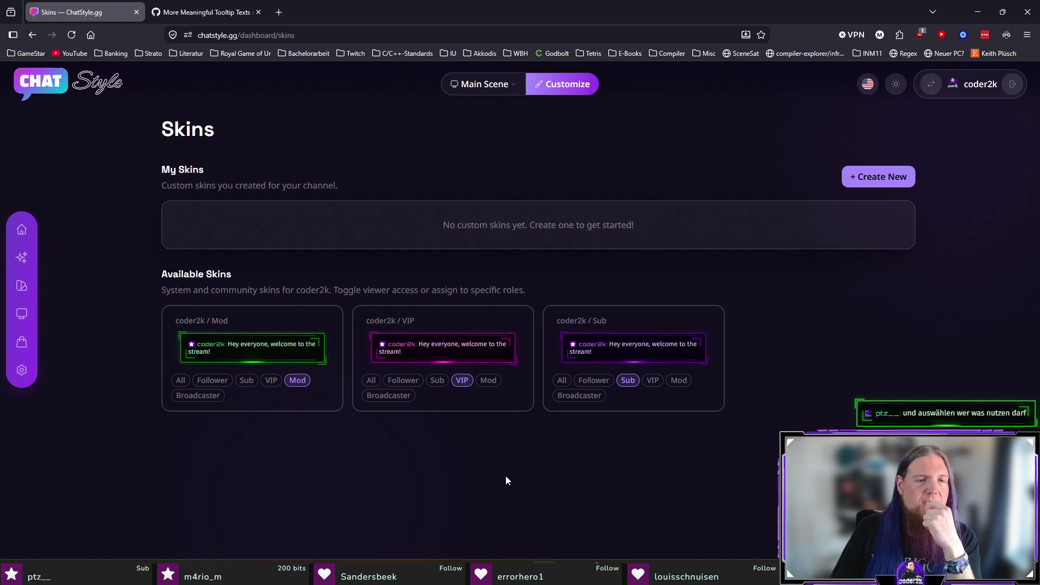
{"action": "left_click", "coordinate": [272, 380]}
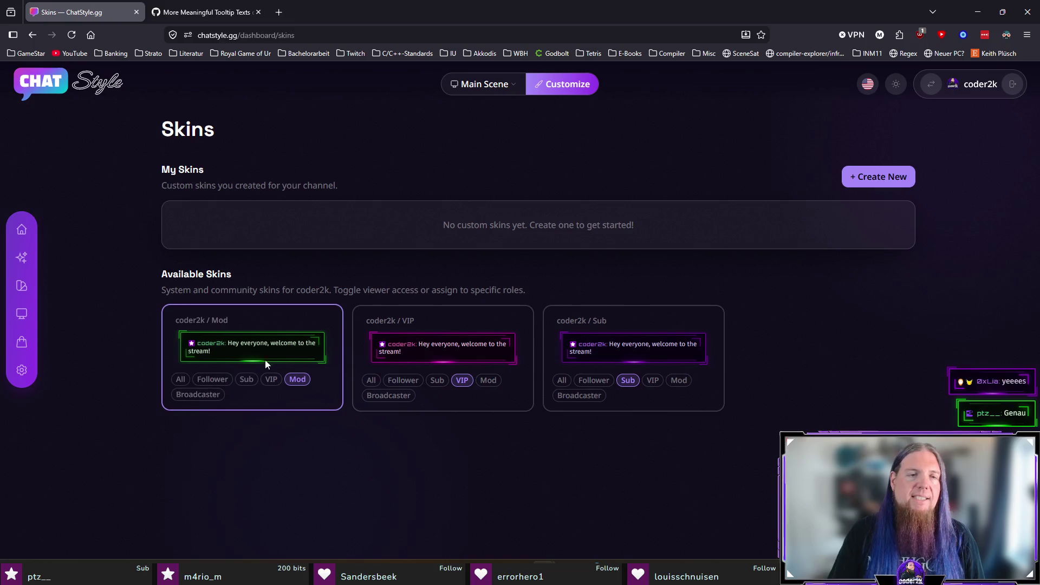
{"action": "key", "text": "ctrl+Print"}
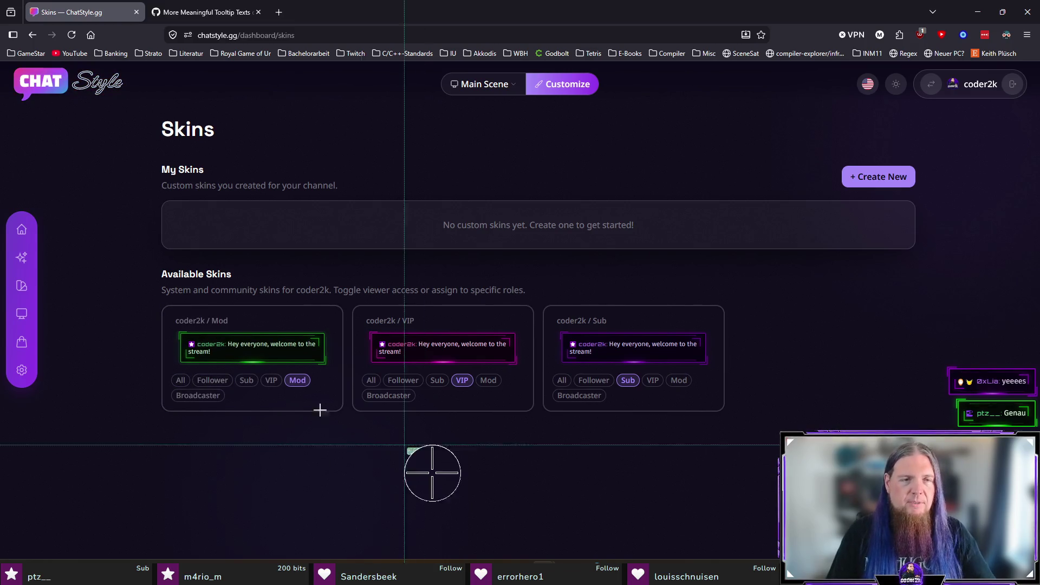
Start a new issue with an Available Skins screenshot, noting the role selection looks like hashtags, not clickable
{"action": "mouse_move", "coordinate": [148, 260]}
{"action": "left_mouse_down"}
{"action": "mouse_move", "coordinate": [785, 383]}
{"action": "mouse_move", "coordinate": [730, 421]}
{"action": "mouse_move", "coordinate": [739, 421]}
{"action": "left_mouse_up"}
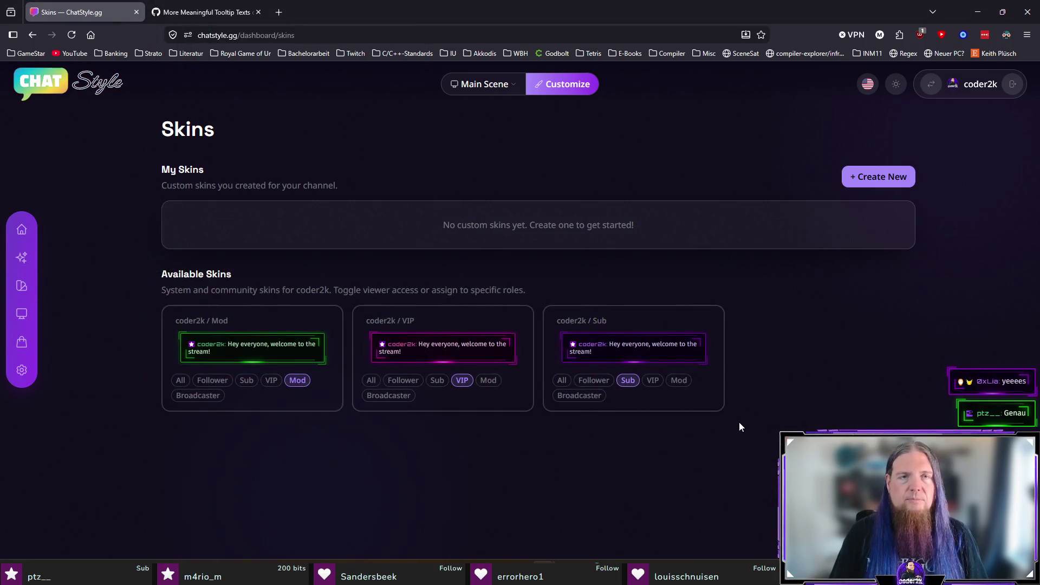
{"action": "key", "text": "ctrl+Tab"}
{"action": "left_click", "coordinate": [874, 156]}
{"action": "left_click", "coordinate": [278, 360]}
{"action": "key", "text": "ctrl+v"}
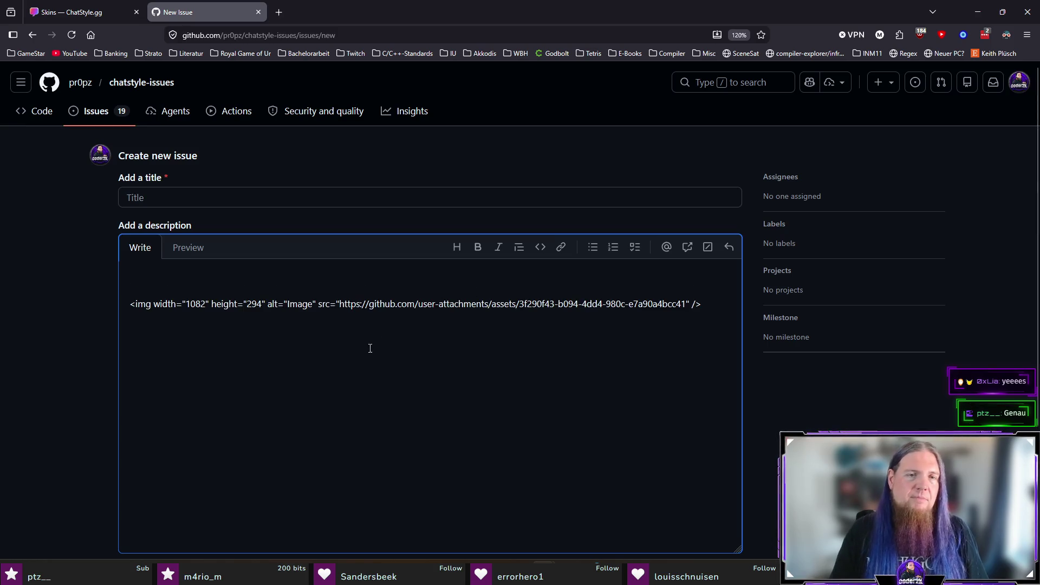
{"action": "type", "text": "The role selection for skins is rather unintuitive IMHO"}
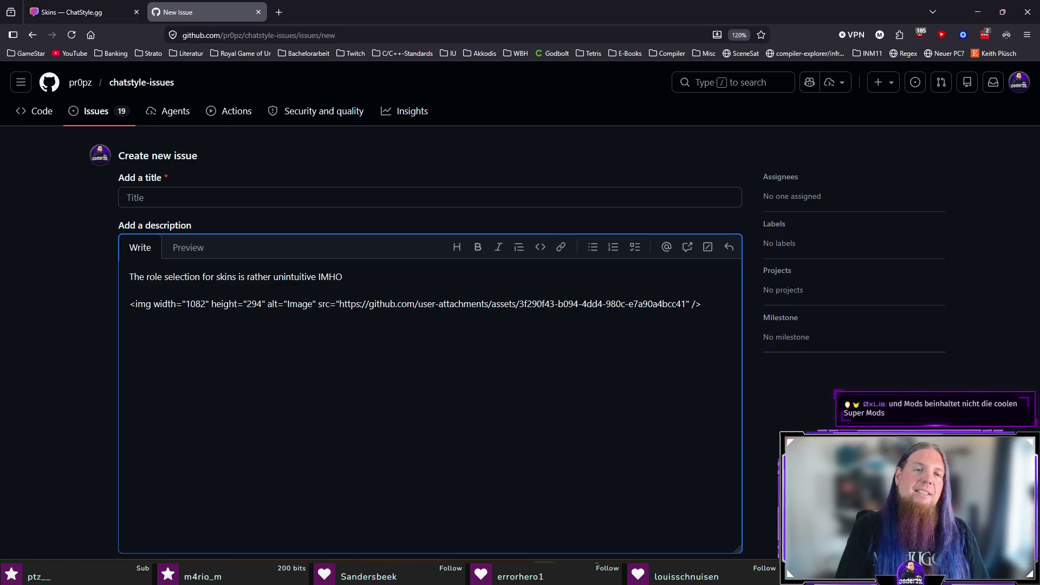
{"action": "type", "text": ". T"}
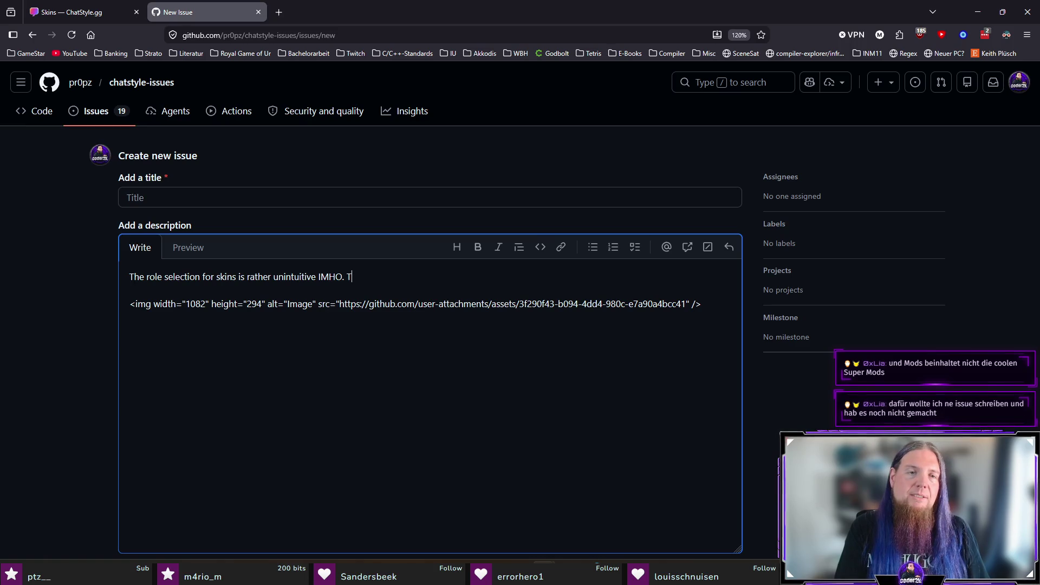
{"action": "type", "text": "he selection"}
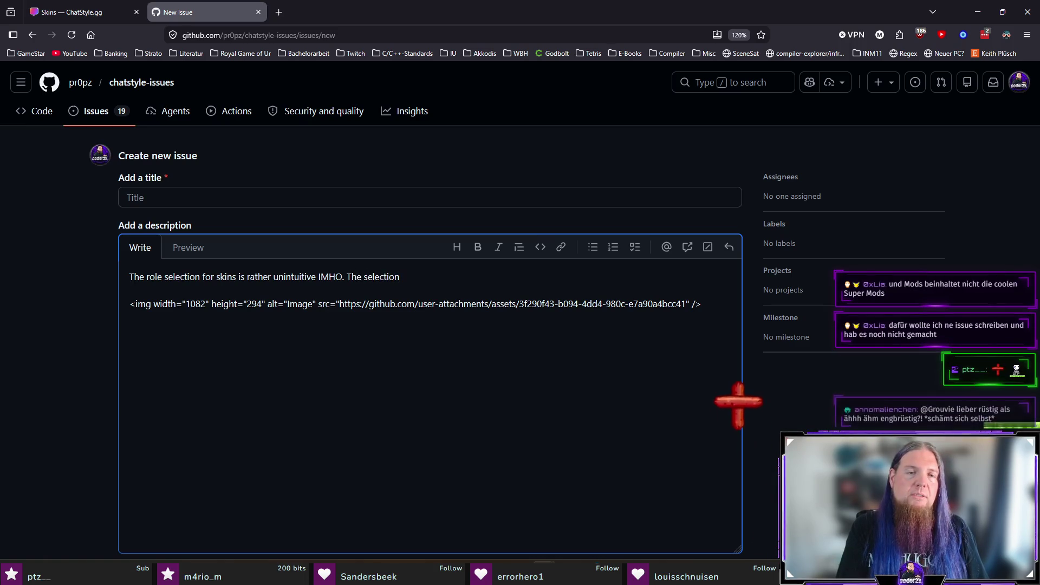
{"action": "type", "text": " looks like hashtags "}
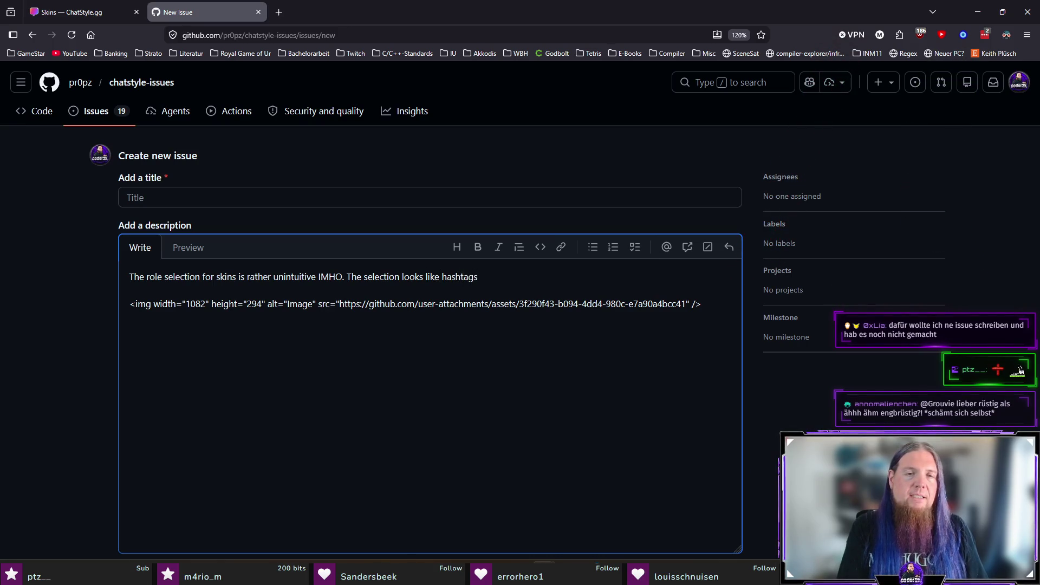
{"action": "type", "text": "and not"}
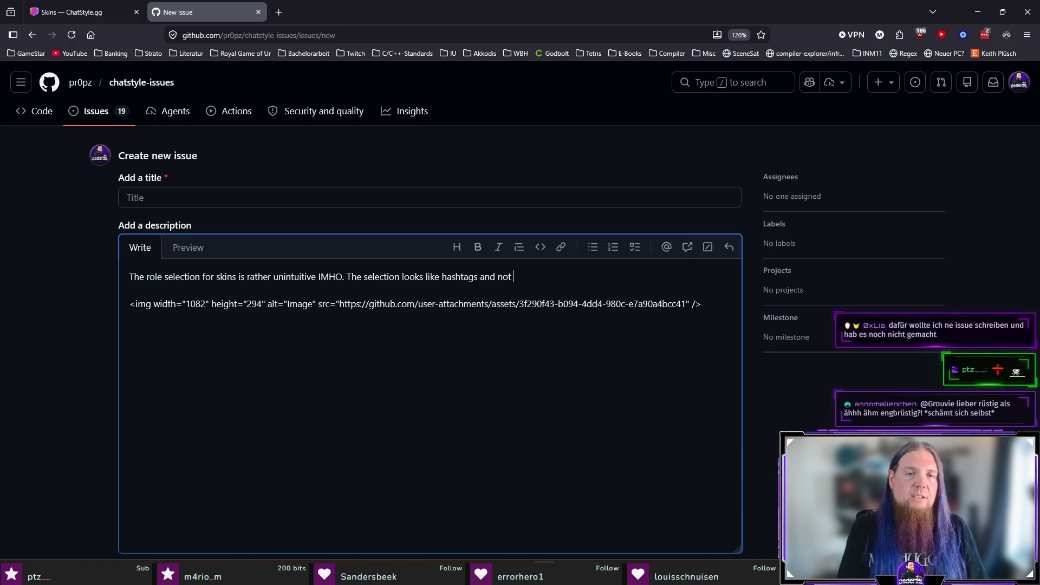
{"action": "type", "text": " like something I"}
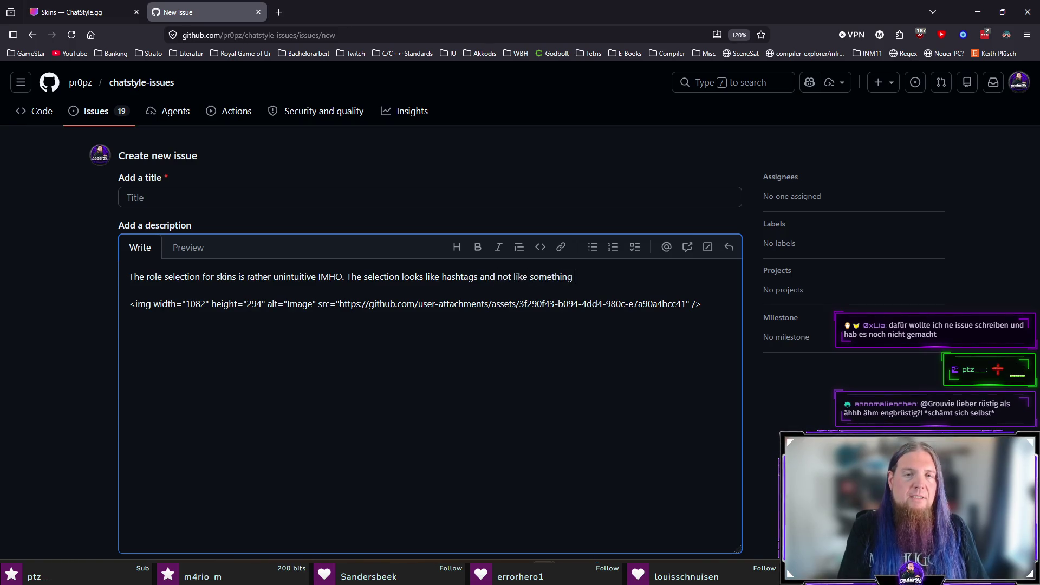
{"action": "type", "text": " could or should click."}
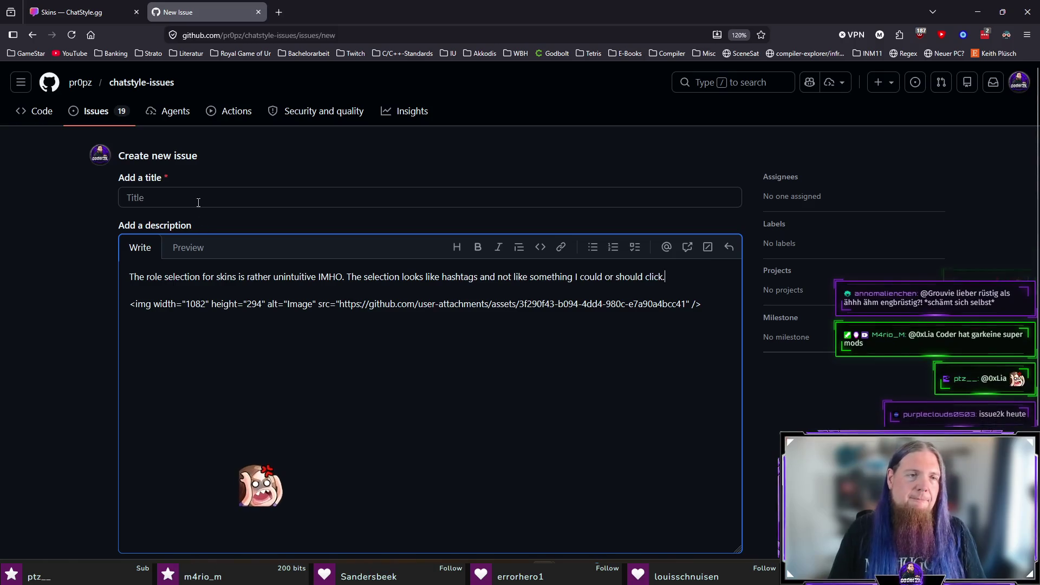
Title it 'Unintuitive Role Mapping for Skins', file it as #94, and begin another new issue
{"action": "left_click", "coordinate": [198, 196]}
{"action": "type", "text": "Unintui"}
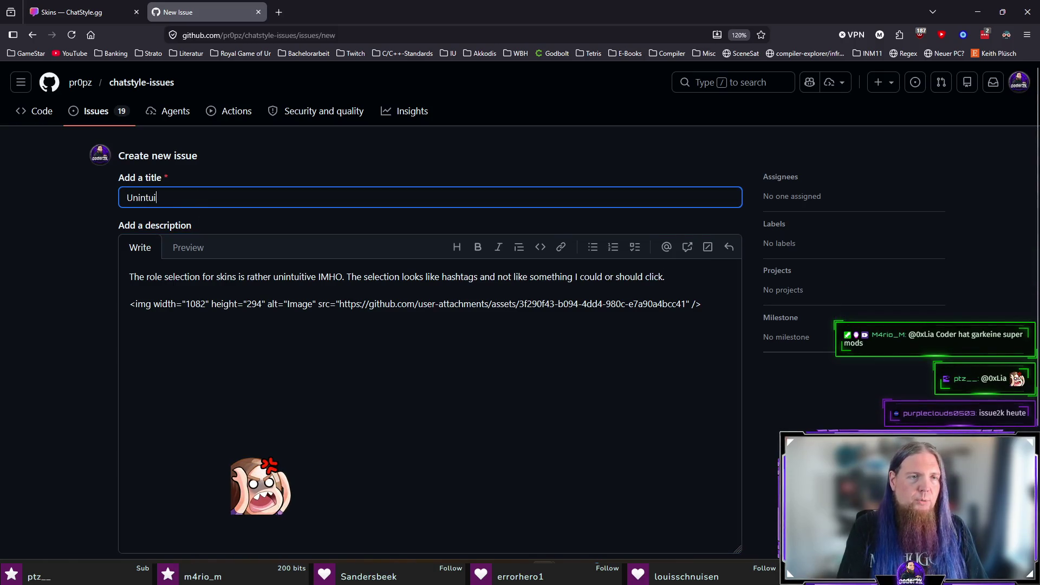
{"action": "type", "text": "tive Role"}
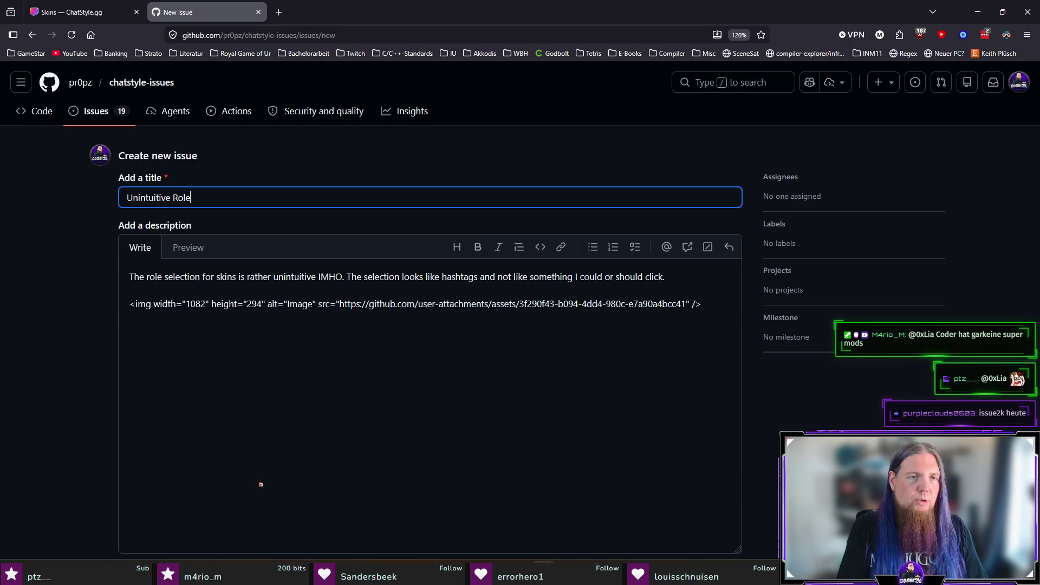
{"action": "type", "text": " Mapping for Skins"}
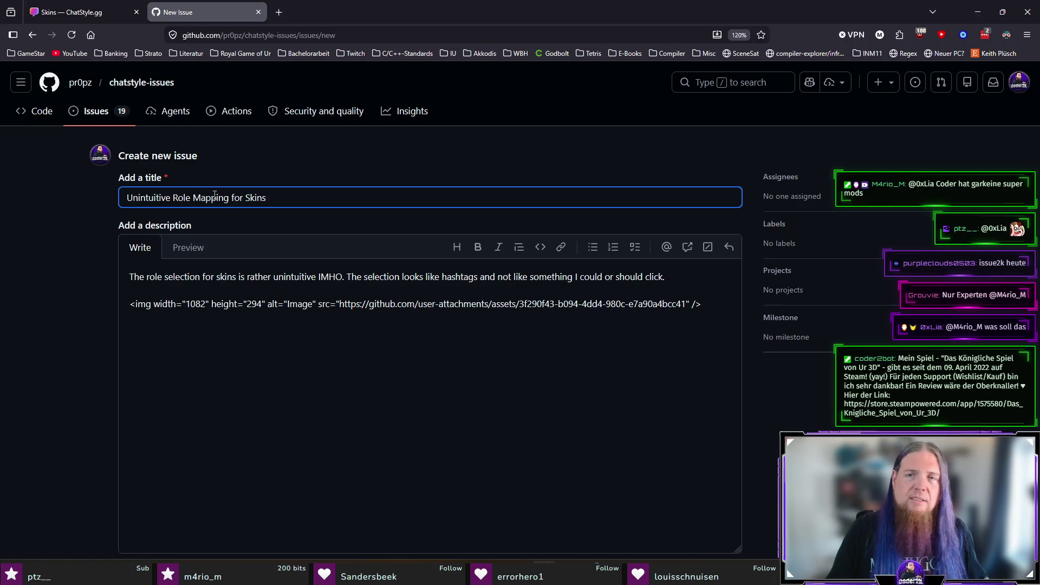
{"action": "scroll", "coordinate": [316, 327], "scroll_direction": "down", "scroll_amount": 3}
{"action": "left_click", "coordinate": [721, 421]}
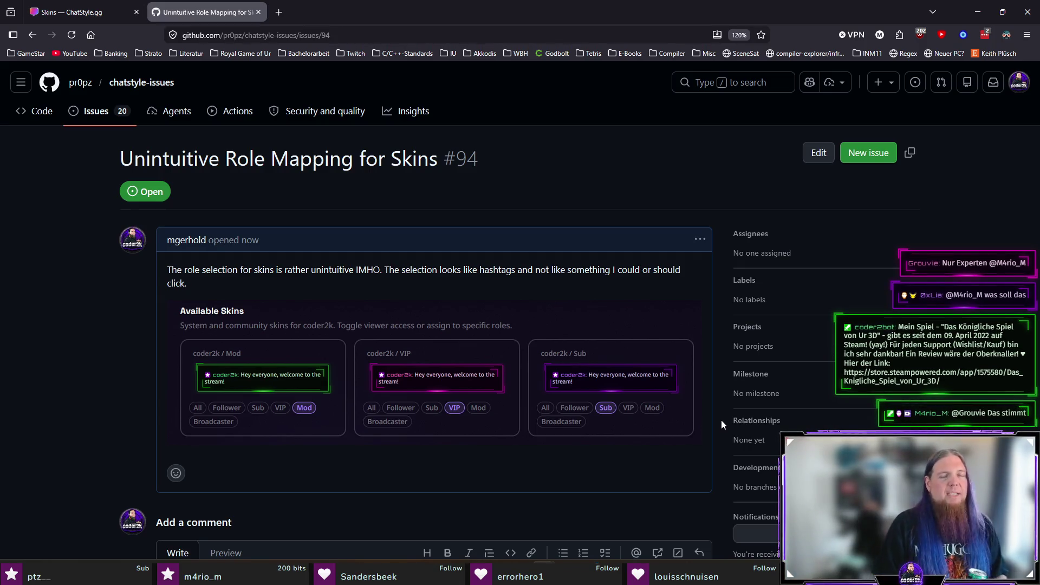
{"action": "left_click", "coordinate": [98, 114]}
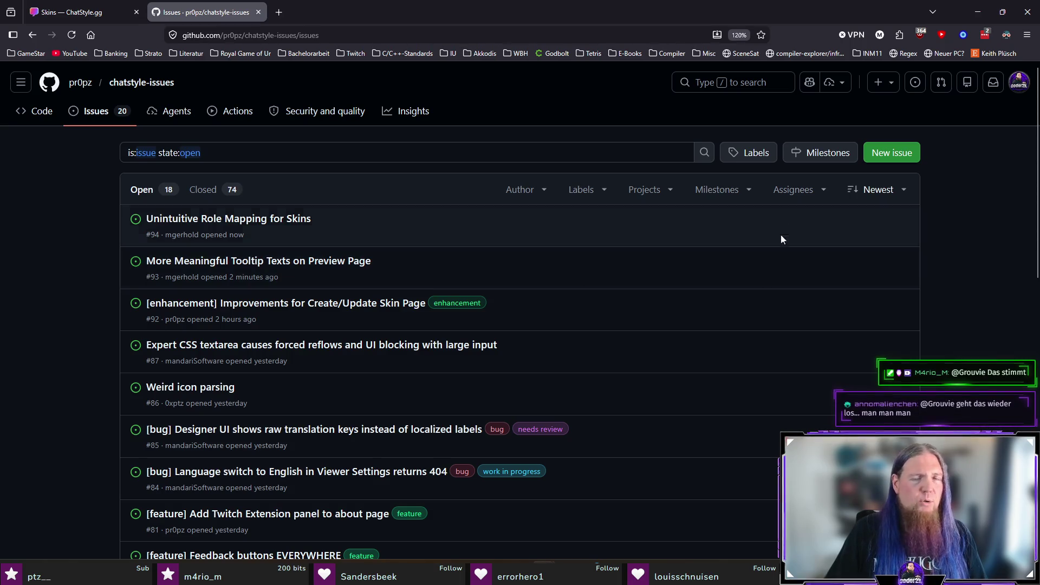
{"action": "left_click", "coordinate": [902, 152]}
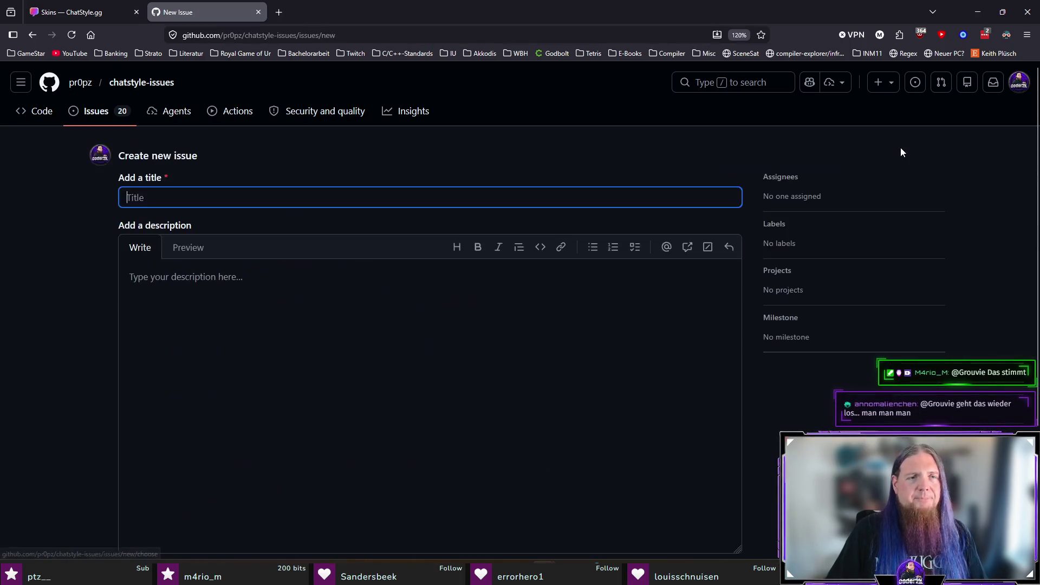
Draft the 'Impossible to select … lead mods' sentence in the description and move it into the title
{"action": "left_click", "coordinate": [275, 335]}
{"action": "type", "text": "Impossible to select"}
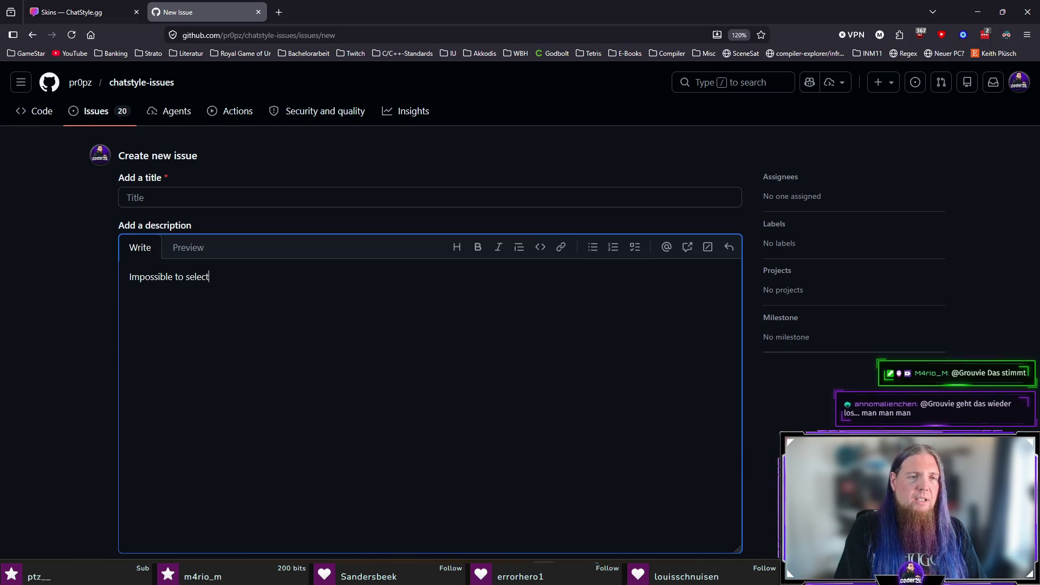
{"action": "type", "text": " role"}
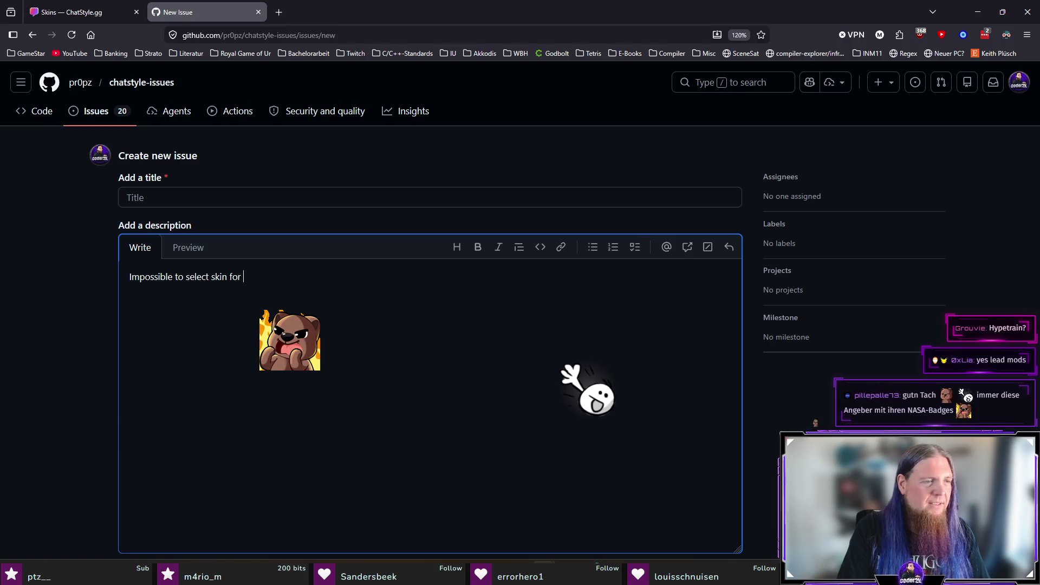
{"action": "type", "text": "lead mods"}
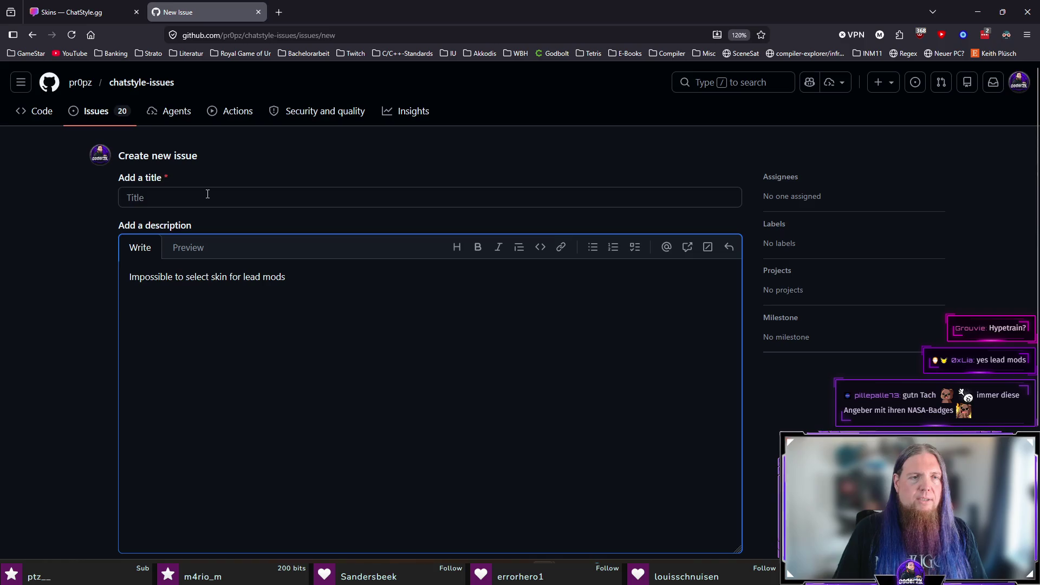
{"action": "key", "text": "ctrl+a"}
{"action": "key", "text": "ctrl+x"}
{"action": "left_click", "coordinate": [218, 193]}
{"action": "key", "text": "ctrl+v"}
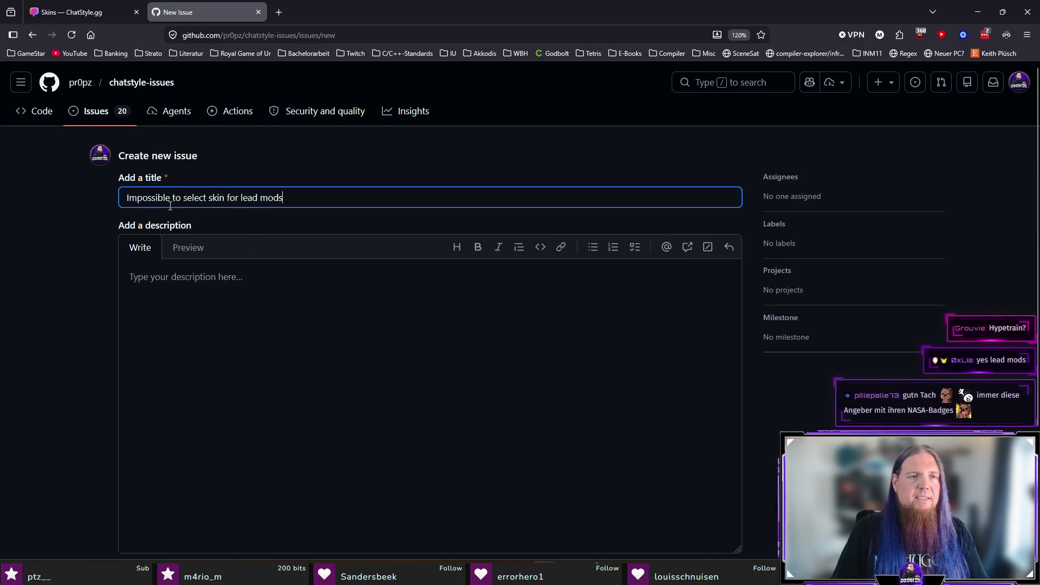
Capitalise the words so the title reads 'Impossible to Select Skins for Lead Mods'
{"action": "key", "text": "ctrl+Left"}
{"action": "key", "text": "ctrl+Left"}
{"action": "key", "text": "ctrl+Left"}
{"action": "key", "text": "Delete"}
{"action": "type", "text": "S"}
{"action": "key", "text": "ctrl+Right"}
{"action": "key", "text": "Delete"}
{"action": "type", "text": "S"}
{"action": "key", "text": "Right"}
{"action": "key", "text": "Right"}
{"action": "key", "text": "Right"}
{"action": "type", "text": "s"}
{"action": "key", "text": "ctrl+Left"}
{"action": "key", "text": "Delete"}
{"action": "type", "text": "L"}
{"action": "key", "text": "ctrl+Right"}
{"action": "key", "text": "Delete"}
{"action": "type", "text": "M"}
{"action": "key", "text": "End"}
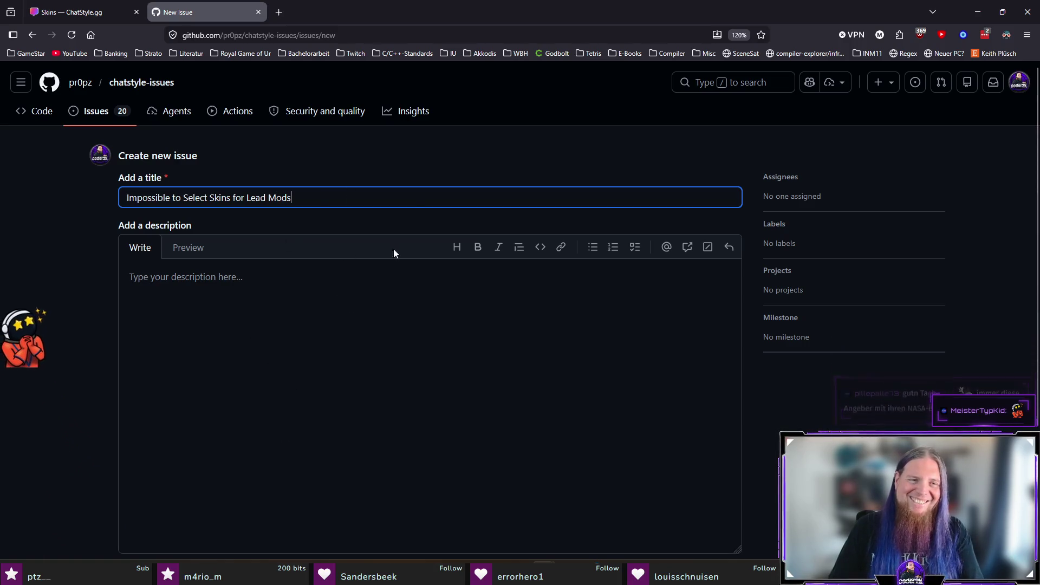
{"action": "left_click", "coordinate": [374, 292]}
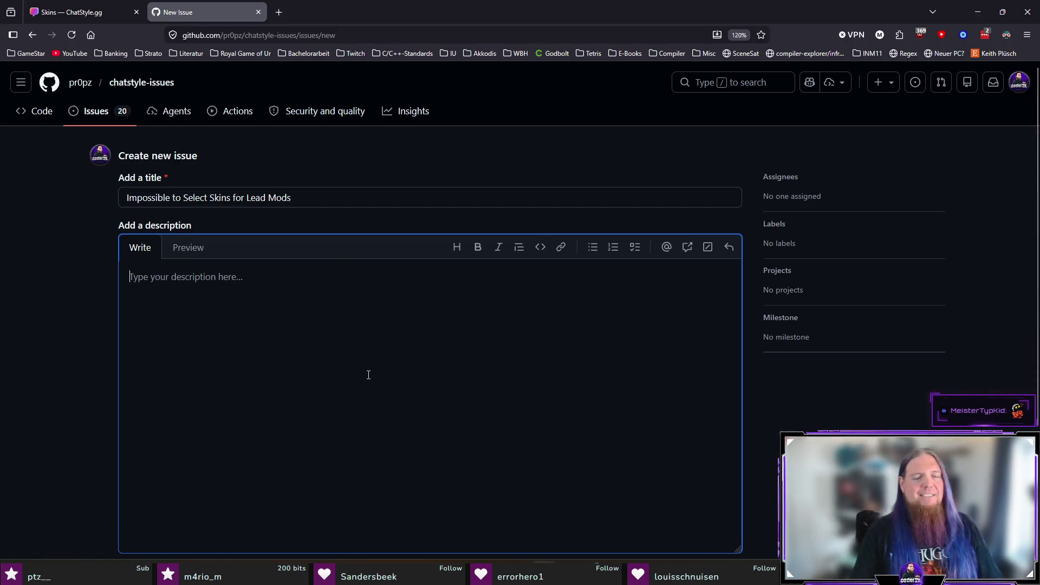
Explain that lead mods get no skin when selecting the mod role, submit issue #95, and return to ChatStyle.gg
{"action": "type", "text": "On"}
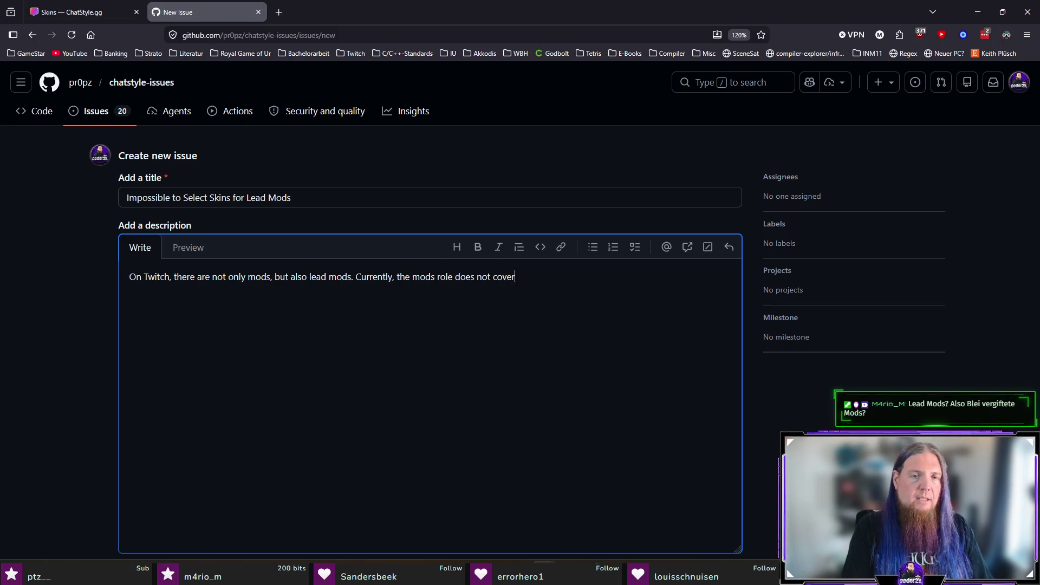
{"action": "type", "text": "gues"}
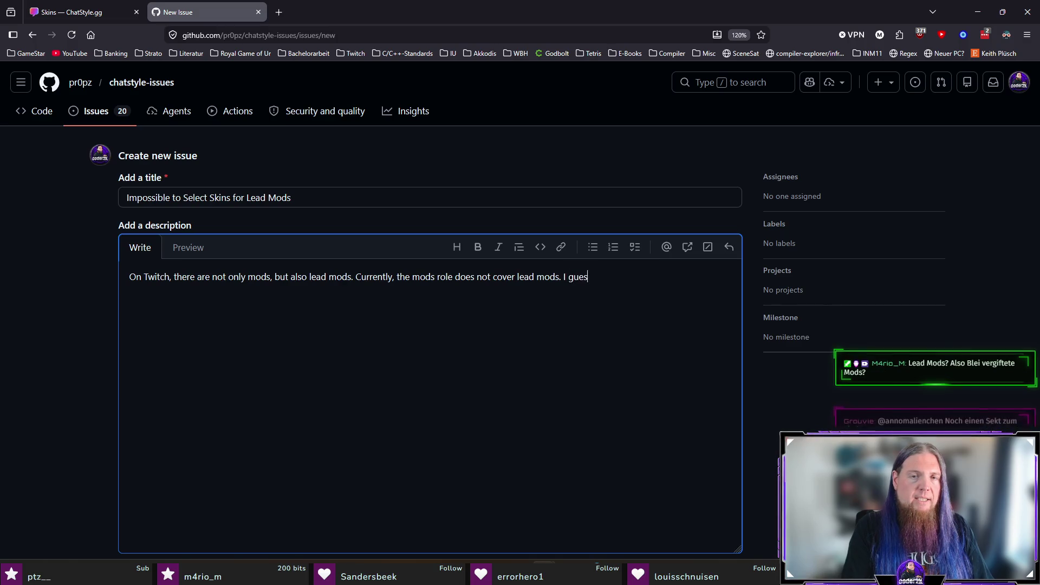
{"action": "type", "text": "s it would be"}
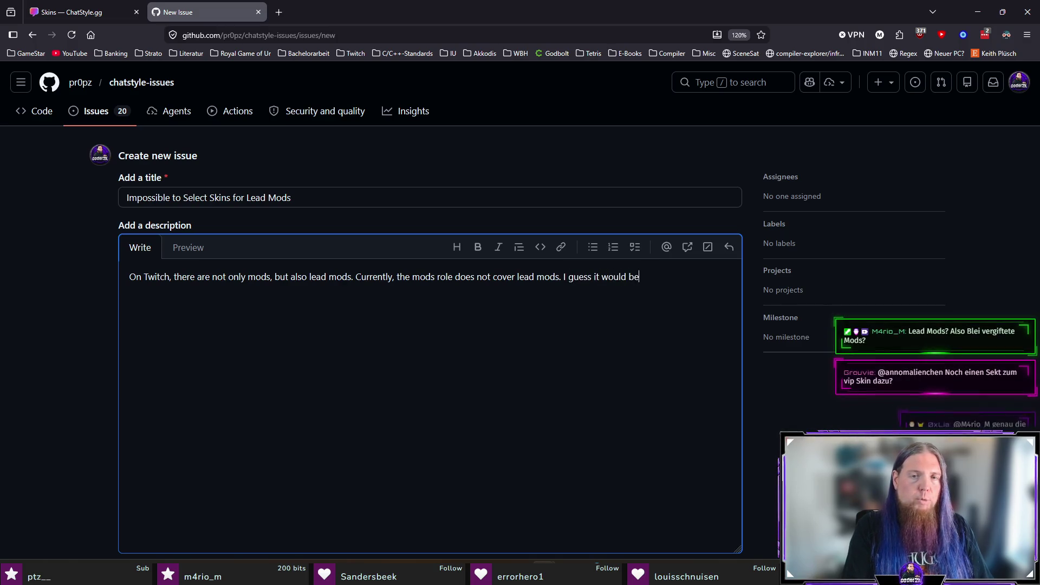
{"action": "type", "text": "either"}
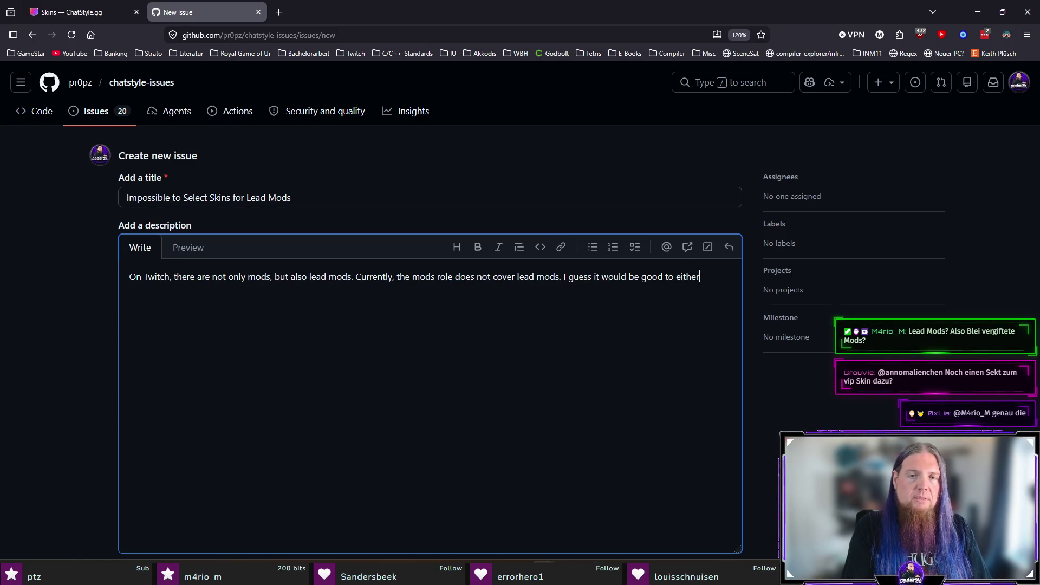
{"action": "type", "text": "let the user decide whe"}
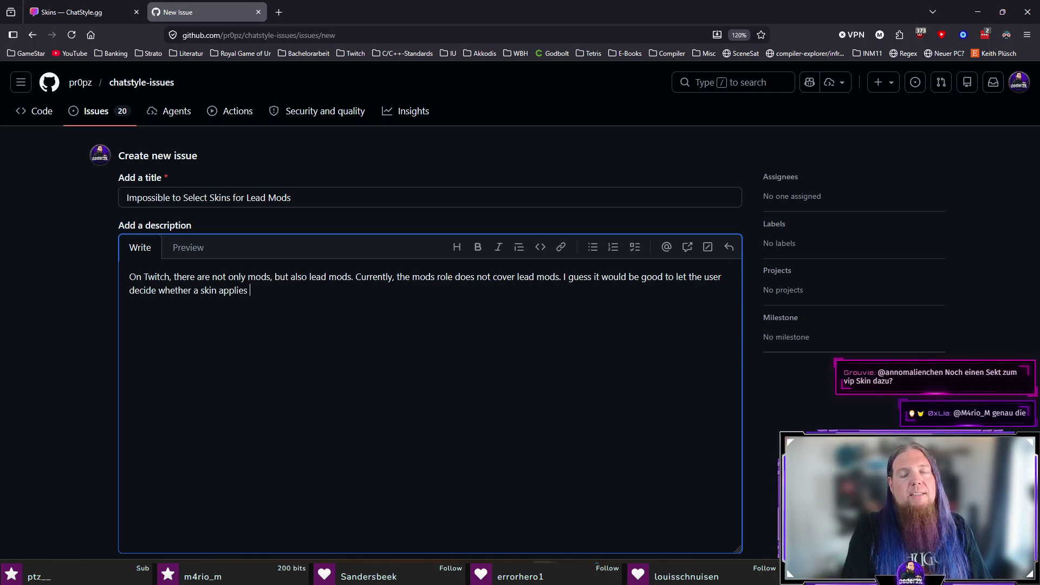
{"action": "type", "text": "to all mods"}
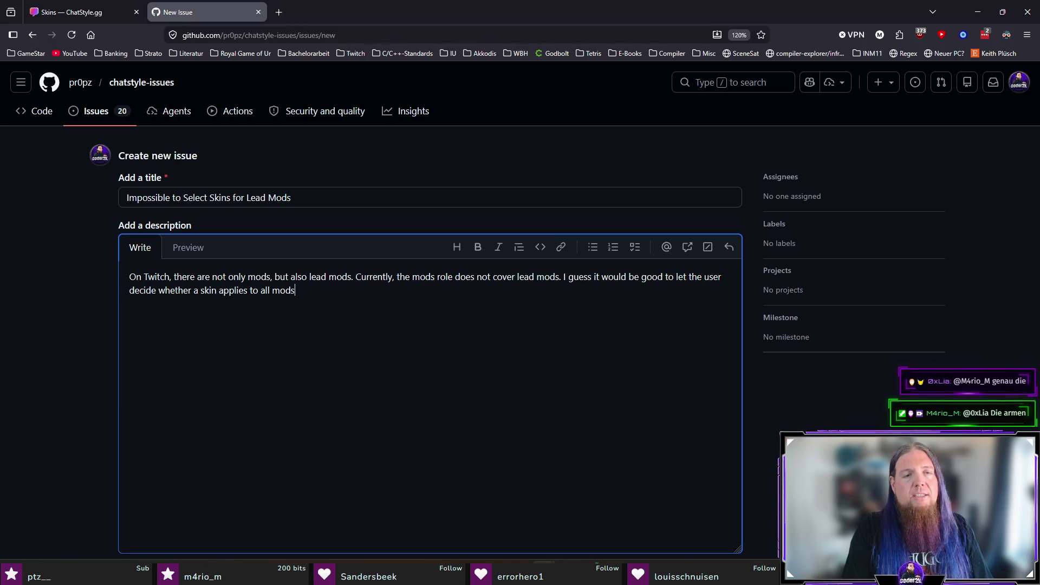
{"action": "type", "text": ", or "}
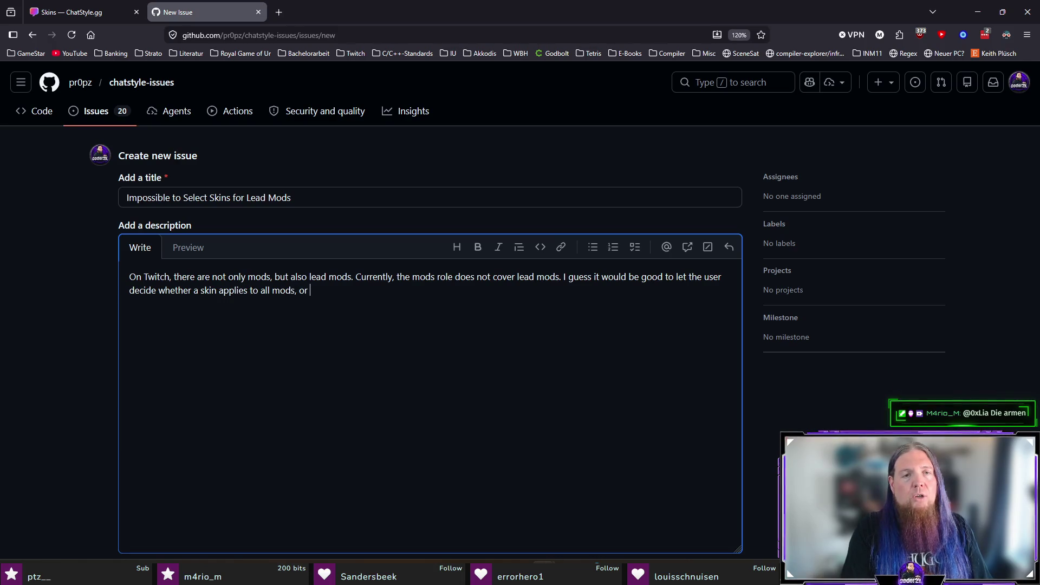
{"action": "type", "text": "non-lead mods, or "}
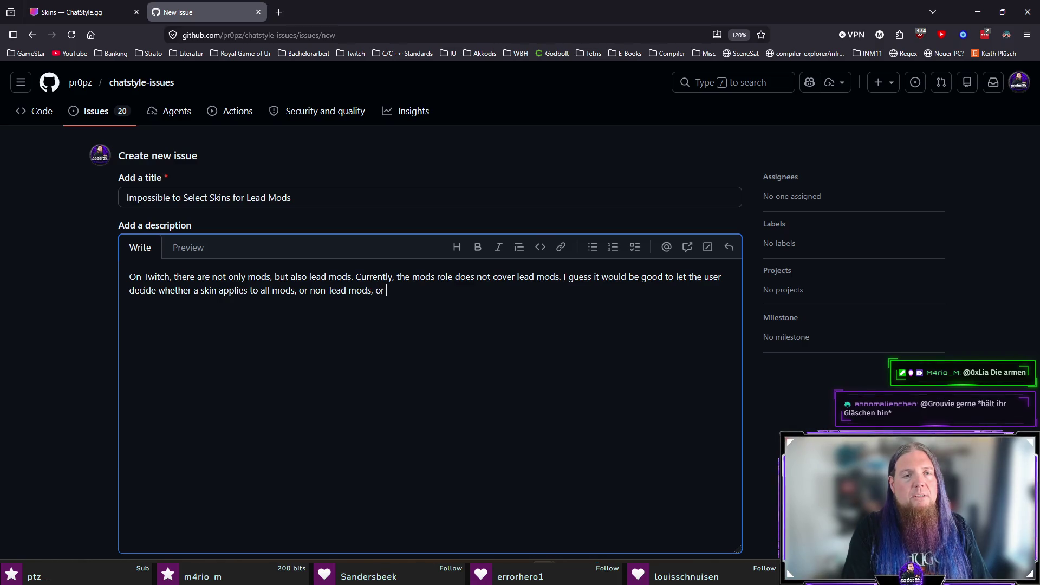
{"action": "type", "text": "lead mods only. Currently, they j"}
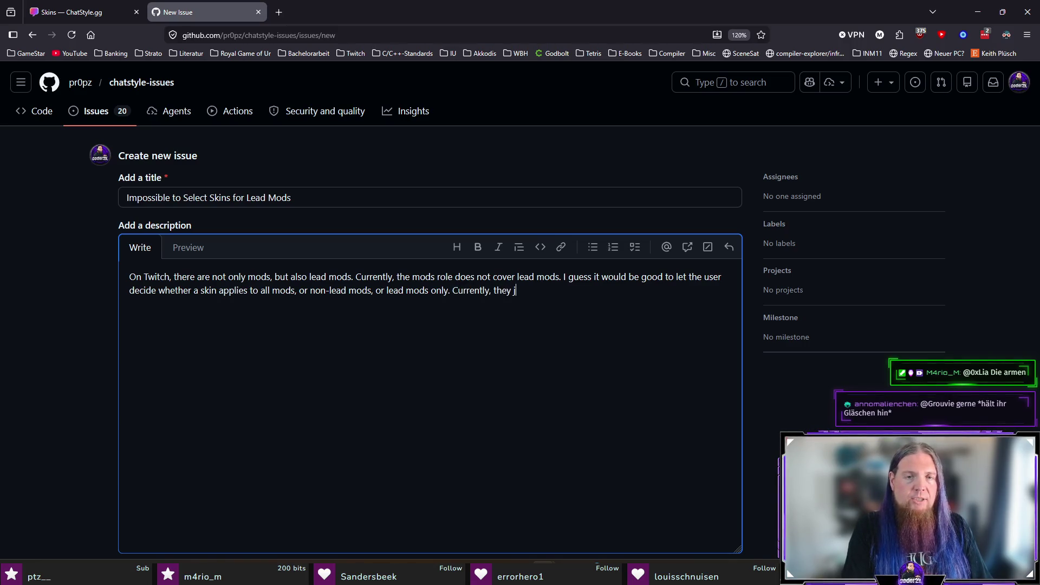
{"action": "type", "text": "don't have any"}
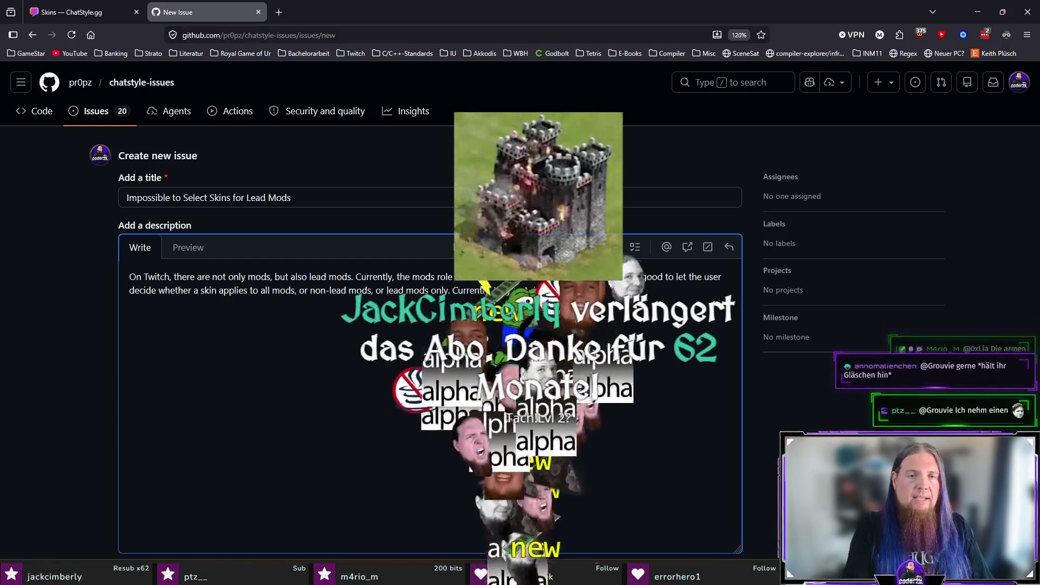
{"action": "type", "text": "thing when selection"}
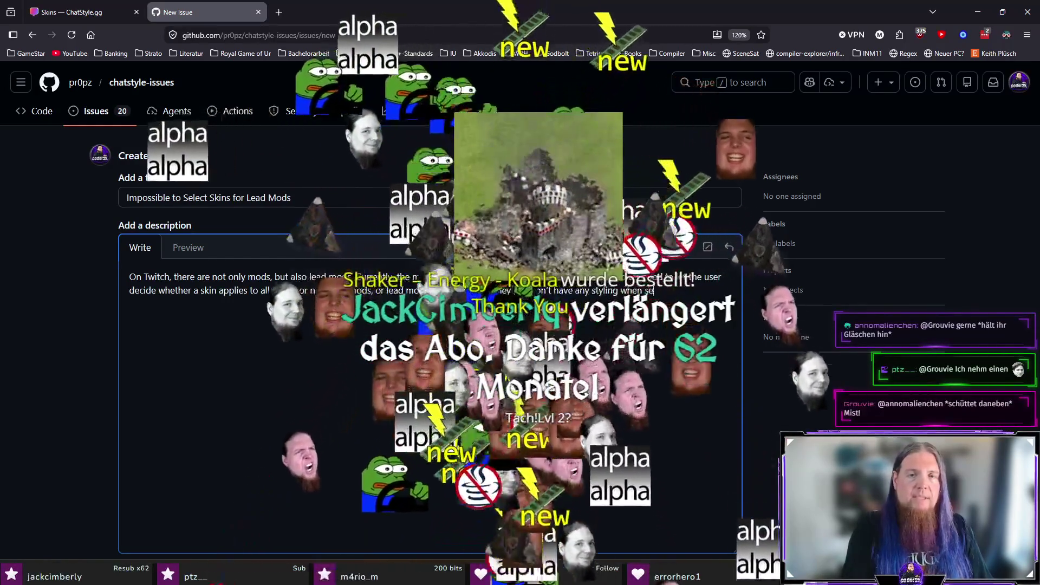
{"action": "type", "text": " the mod role."}
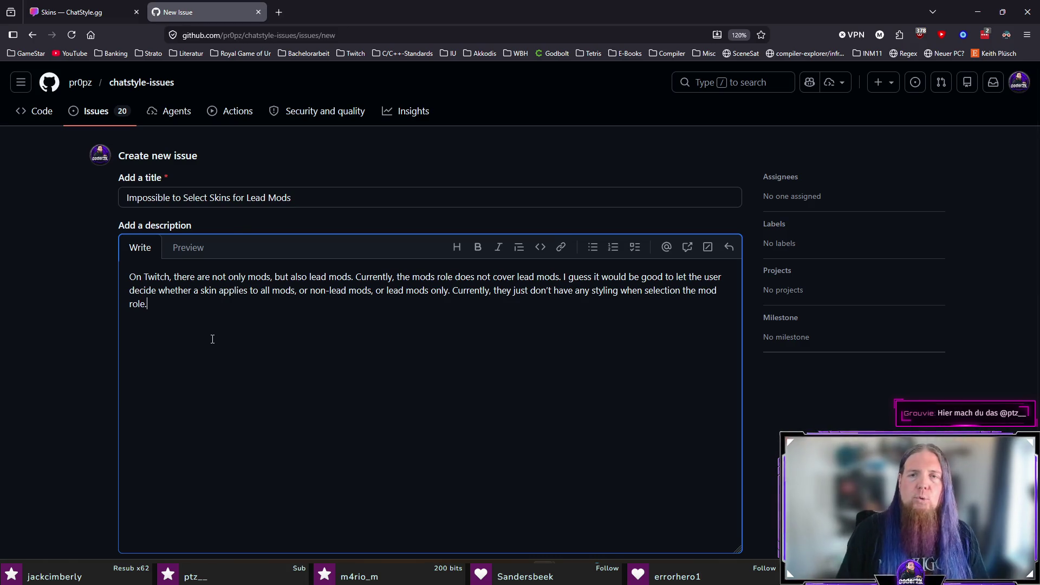
{"action": "scroll", "coordinate": [209, 340], "scroll_direction": "down", "scroll_amount": 3}
{"action": "left_click", "coordinate": [711, 425]}
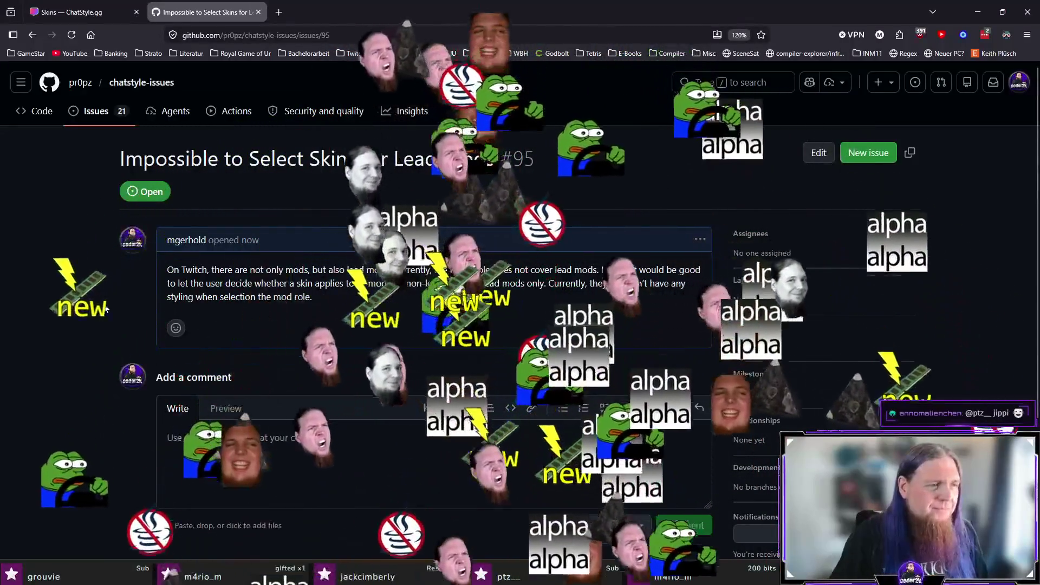
{"action": "left_click", "coordinate": [71, 11]}
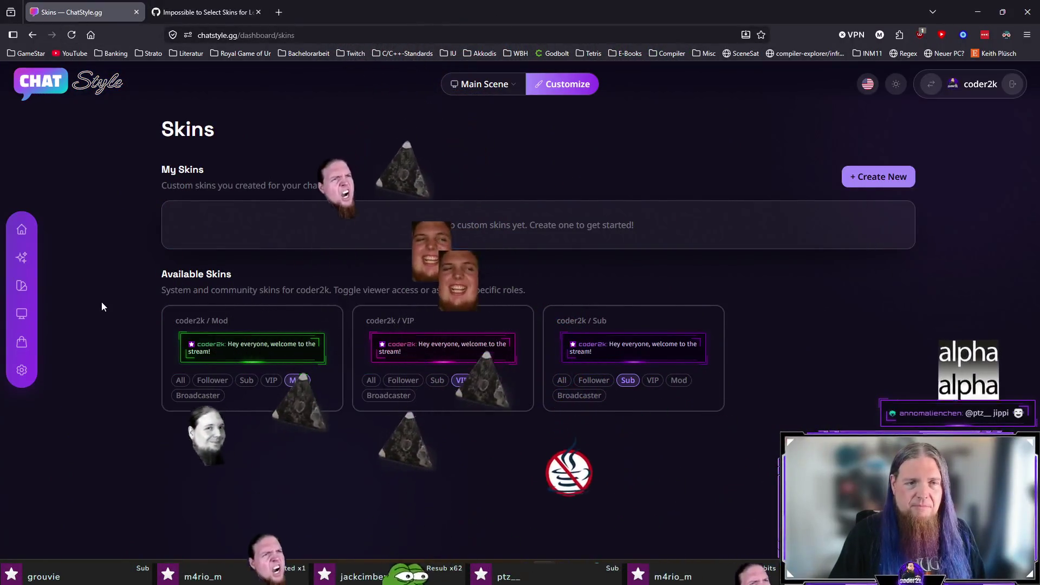
Browse the Styles list and the Skins page, checking the Sub skin's role chip, then go back to GitHub
{"action": "left_click", "coordinate": [22, 258]}
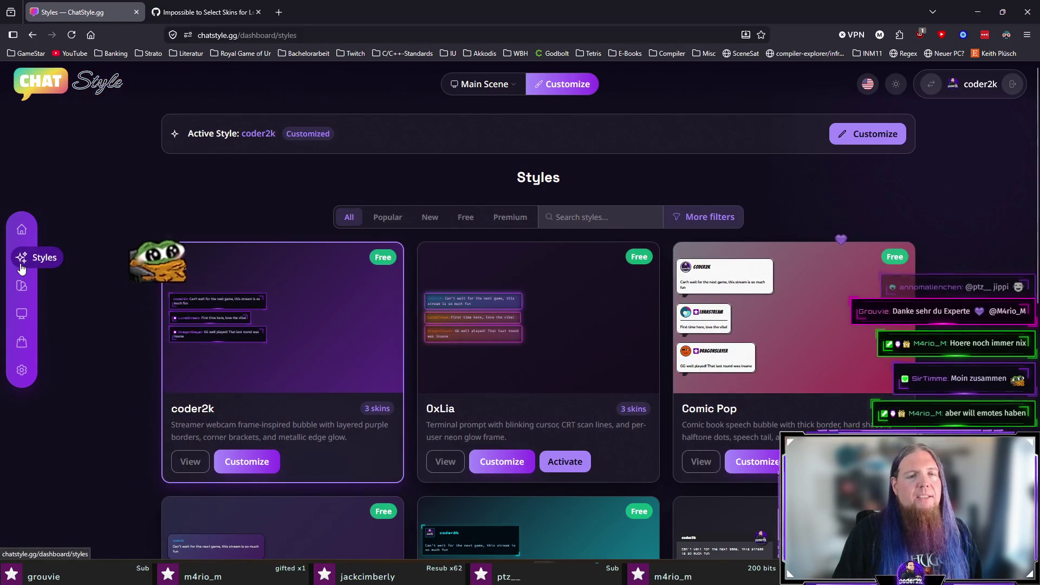
{"action": "scroll", "coordinate": [287, 298], "scroll_direction": "down", "scroll_amount": 3}
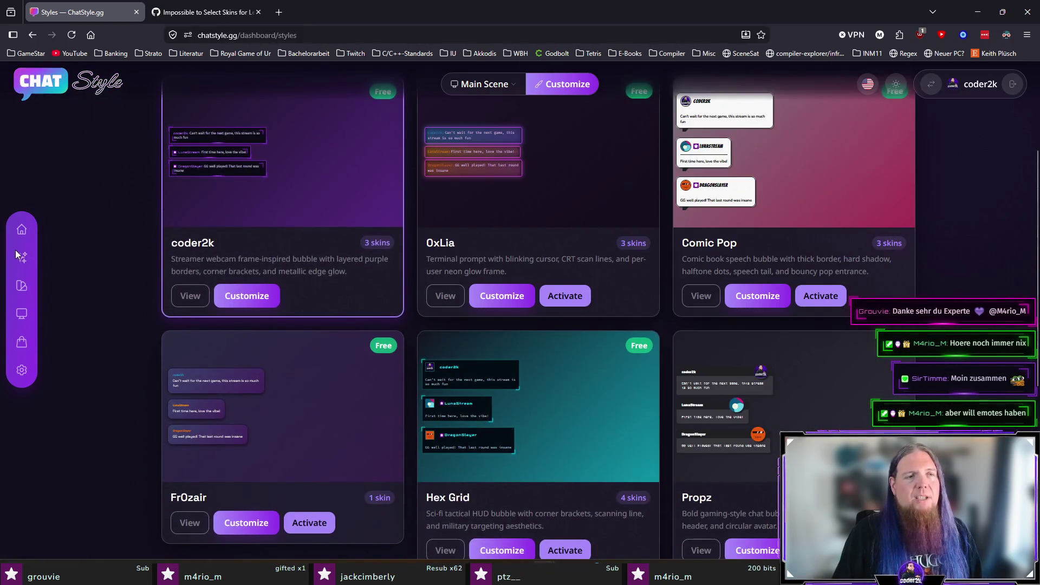
{"action": "left_click", "coordinate": [23, 287]}
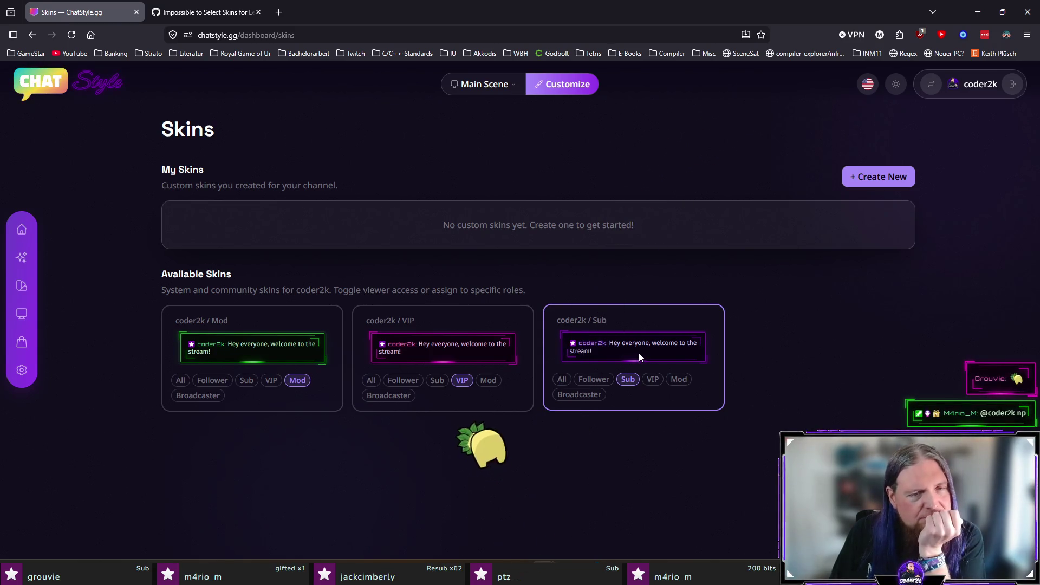
{"action": "left_click", "coordinate": [627, 378]}
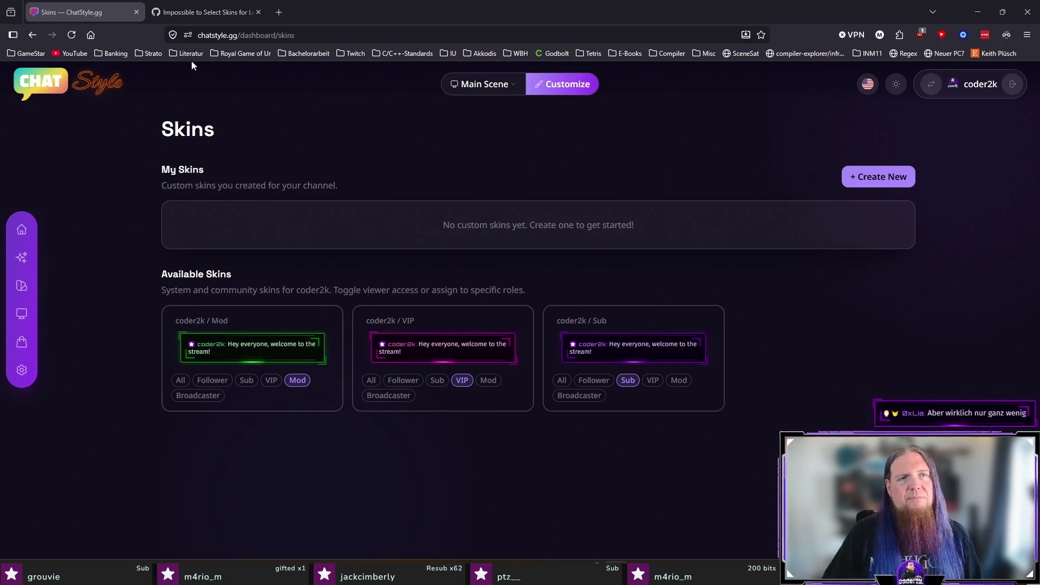
{"action": "left_click", "coordinate": [206, 12]}
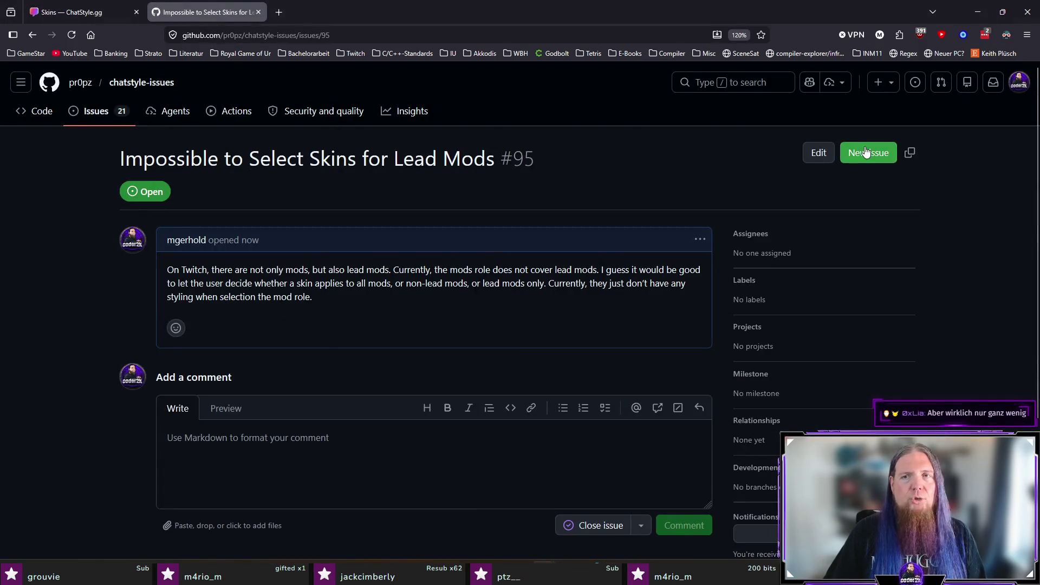
Start a new issue describing that the preview page should show the base layout of the style
{"action": "left_click", "coordinate": [868, 153]}
{"action": "left_click", "coordinate": [495, 325]}
{"action": "type", "text": "On t"}
{"action": "key", "text": "BackSpace"}
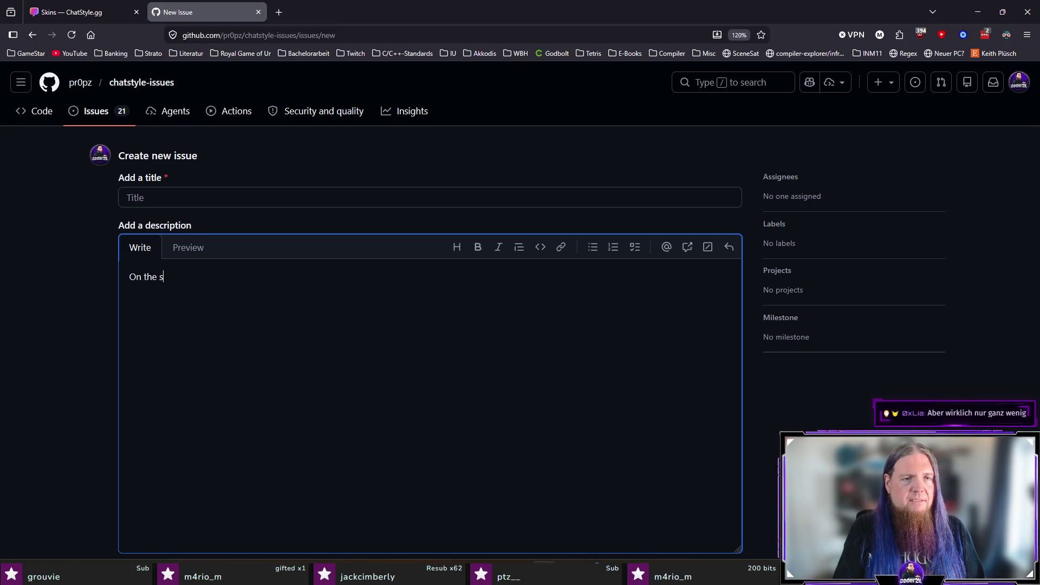
{"action": "type", "text": "tion poage, it would be nice to"}
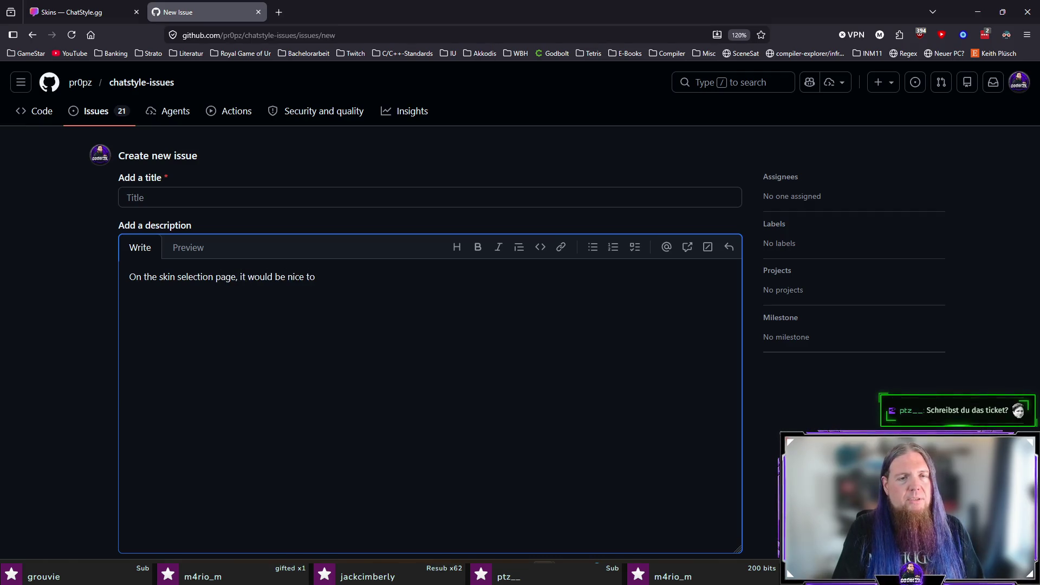
{"action": "type", "text": " base layout of the style currently used."}
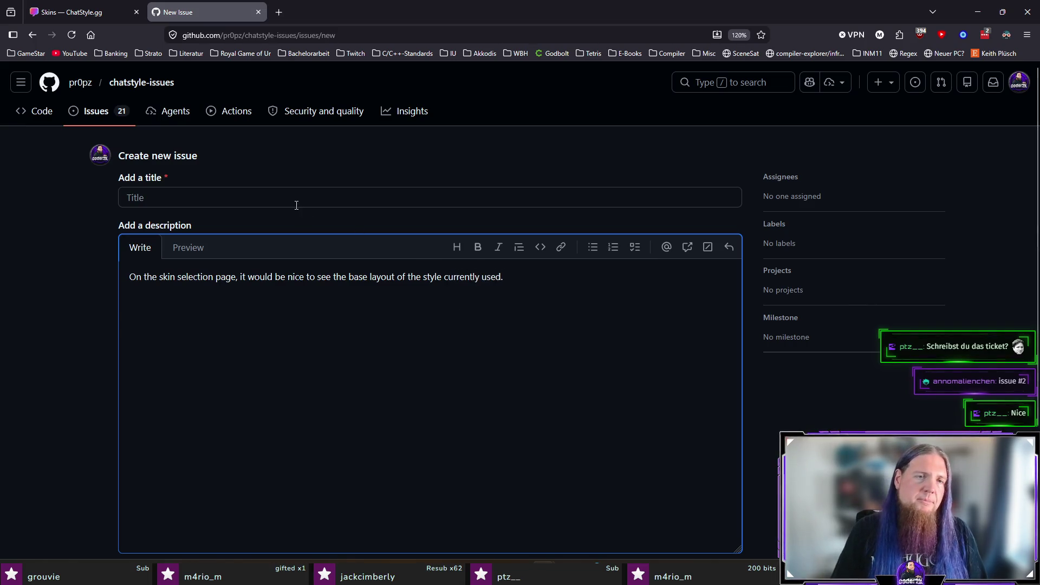
Title it 'Show Preview of Base Layout of the Current Style' and create the issue
{"action": "left_click", "coordinate": [294, 199]}
{"action": "type", "text": "Show"}
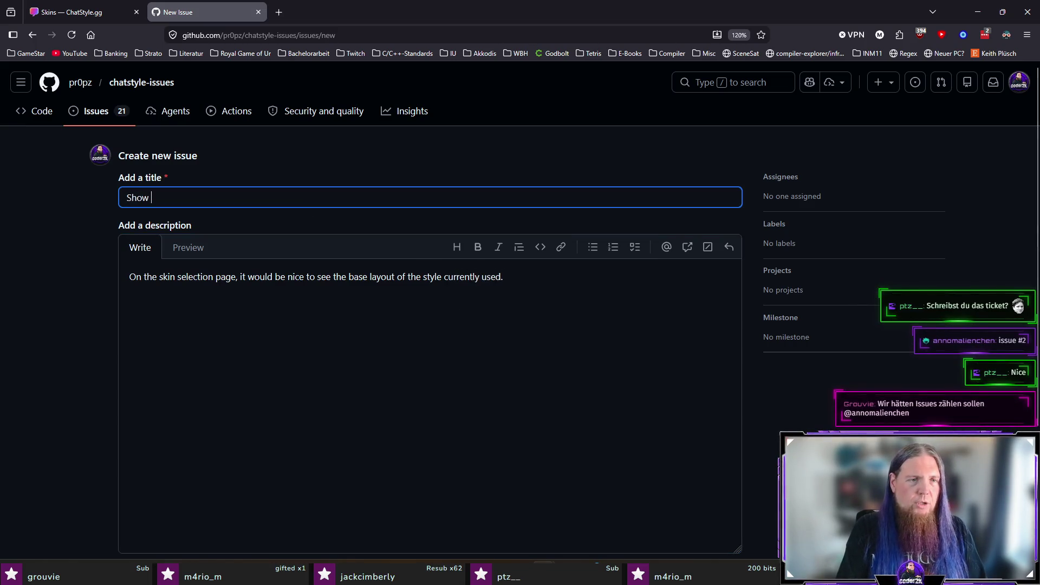
{"action": "type", "text": "Base L"}
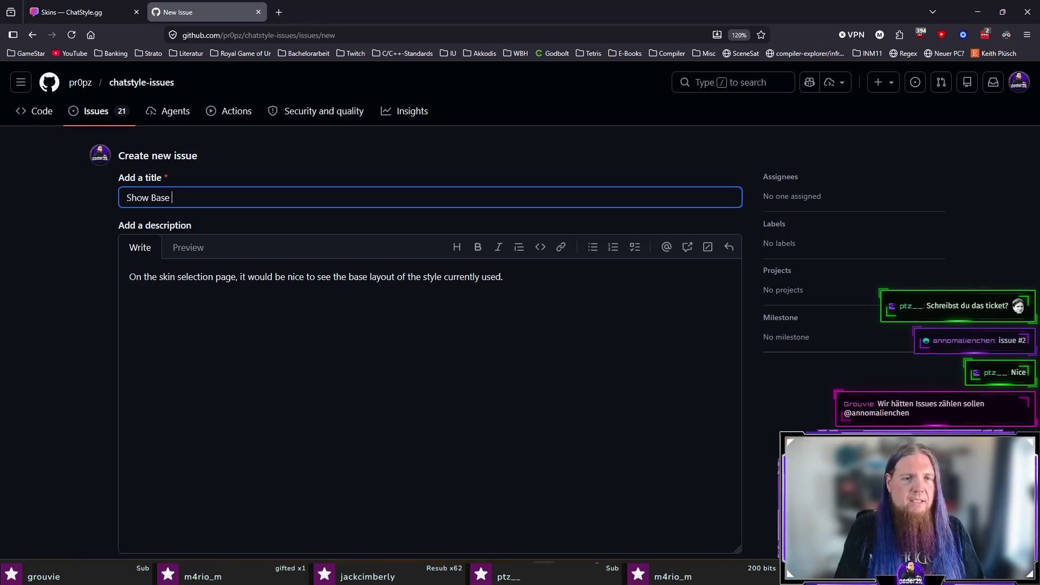
{"action": "key", "text": "BackSpace"}
{"action": "key", "text": "BackSpace"}
{"action": "key", "text": "BackSpace"}
{"action": "type", "text": "ious s"}
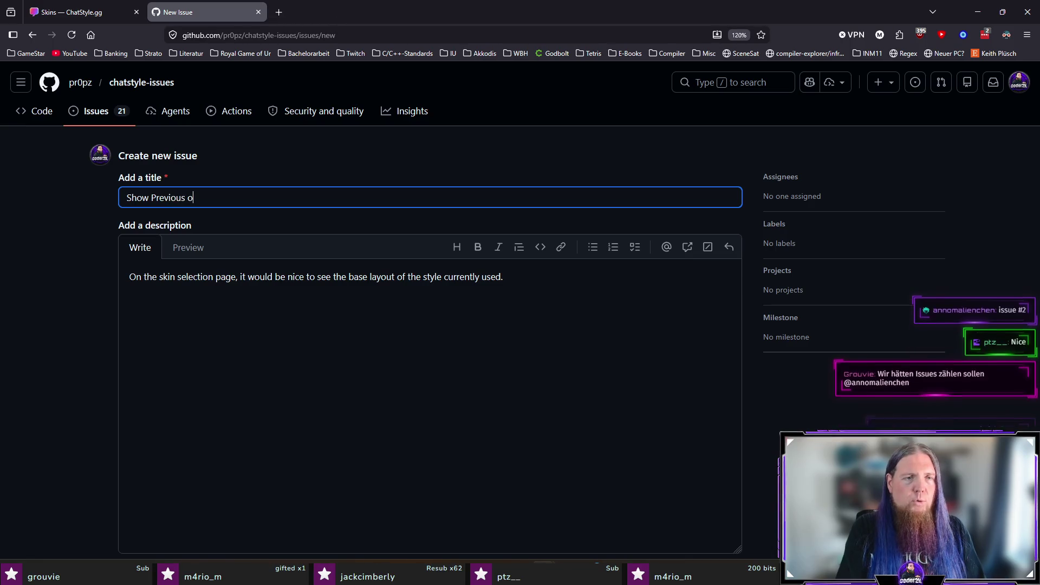
{"action": "key", "text": "BackSpace"}
{"action": "key", "text": "BackSpace"}
{"action": "key", "text": "BackSpace"}
{"action": "type", "text": "w"}
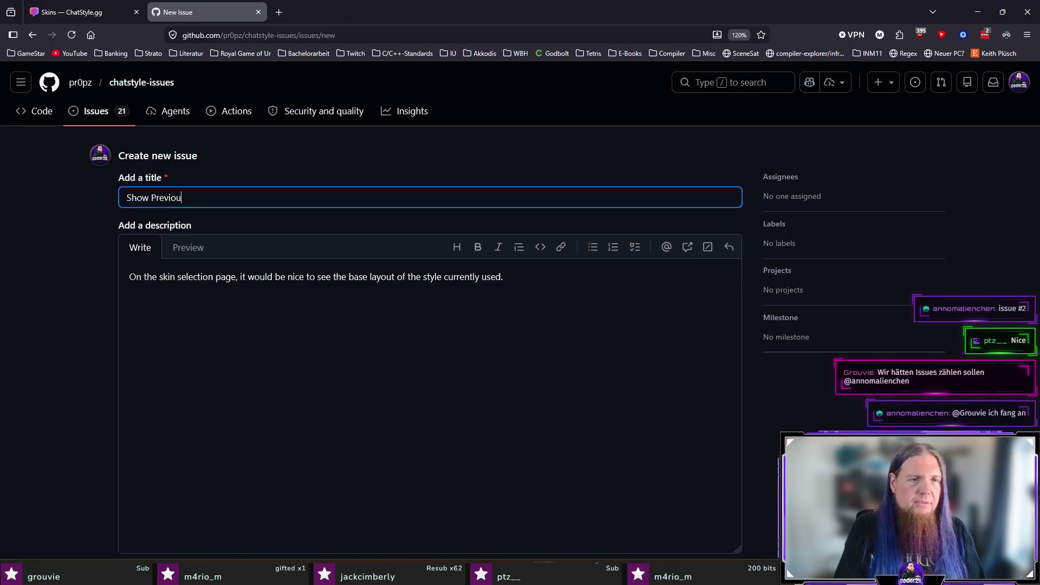
{"action": "key", "text": "BackSpace"}
{"action": "type", "text": "ew of "}
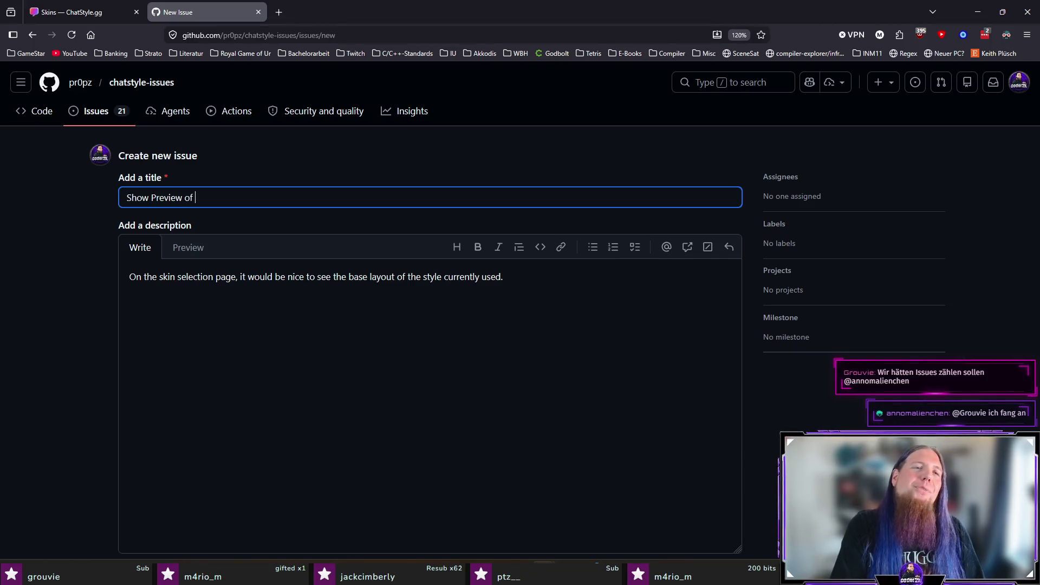
{"action": "type", "text": "Base L"}
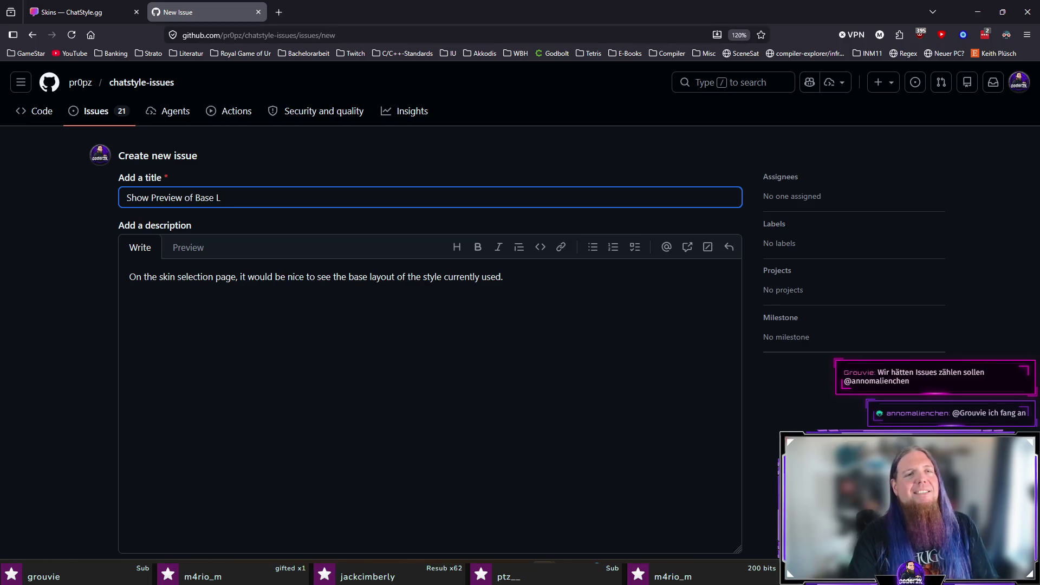
{"action": "key", "text": "BackSpace"}
{"action": "type", "text": "Style"}
{"action": "key", "text": "ctrl+shift+Left"}
{"action": "type", "text": "Layout of the Current S"}
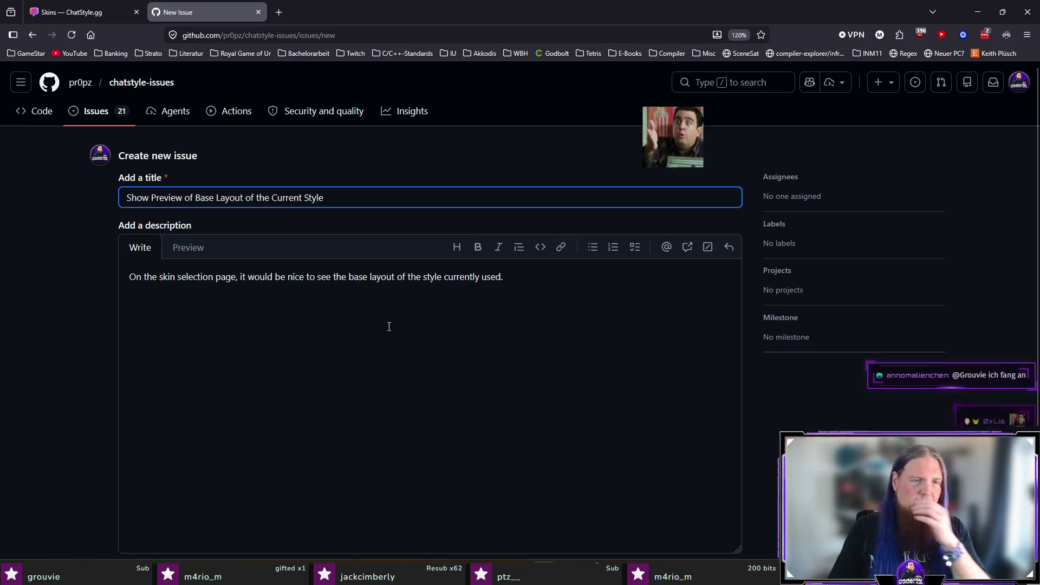
{"action": "scroll", "coordinate": [388, 325], "scroll_direction": "down", "scroll_amount": 3}
{"action": "left_click", "coordinate": [736, 424]}
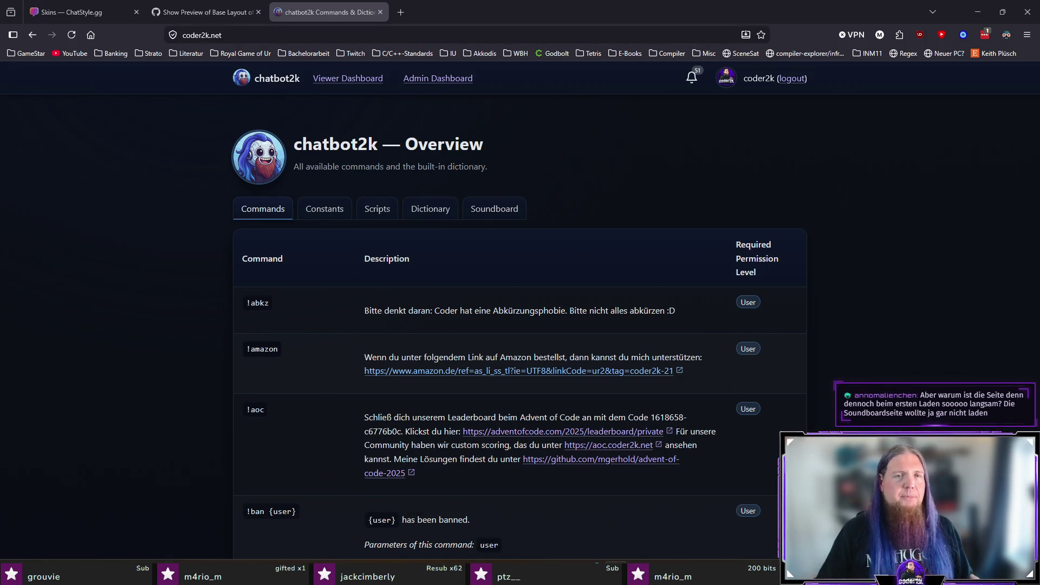
Cycle through the chatbot2k Commands, Scripts, Dictionary and Soundboard sections, ending on the soundboard clips
{"action": "left_click", "coordinate": [506, 210]}
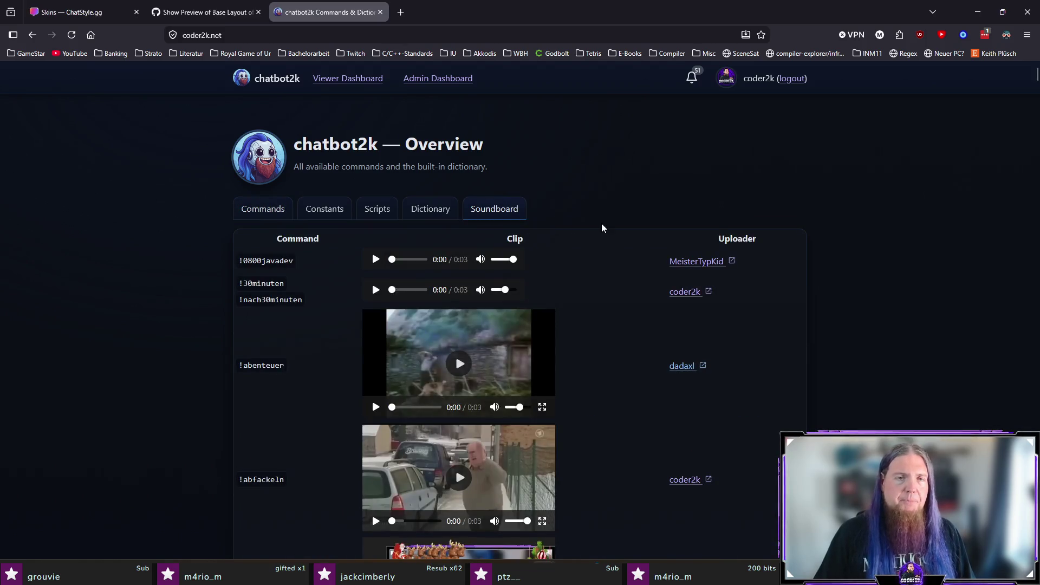
{"action": "left_click", "coordinate": [259, 212]}
{"action": "left_click", "coordinate": [325, 211]}
{"action": "left_click", "coordinate": [377, 211]}
{"action": "left_click", "coordinate": [430, 211]}
{"action": "left_click", "coordinate": [503, 211]}
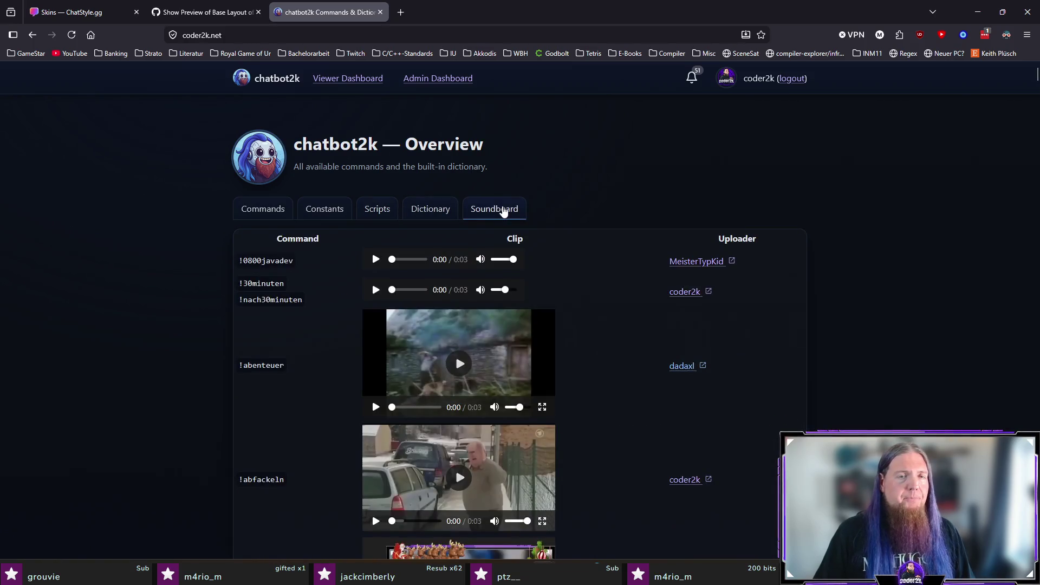
{"action": "left_click", "coordinate": [412, 210]}
{"action": "left_click", "coordinate": [376, 210]}
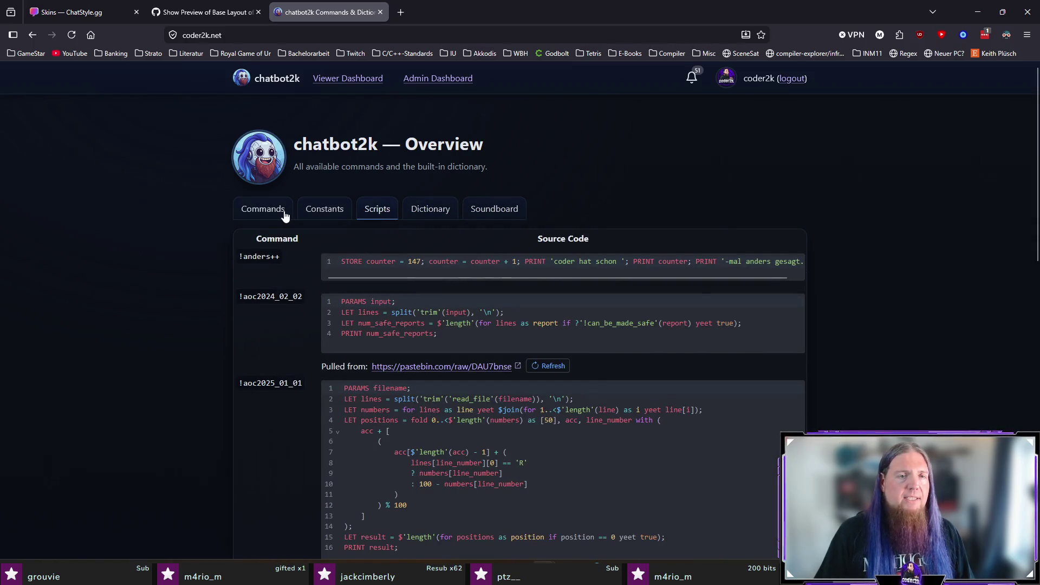
{"action": "left_click", "coordinate": [285, 216]}
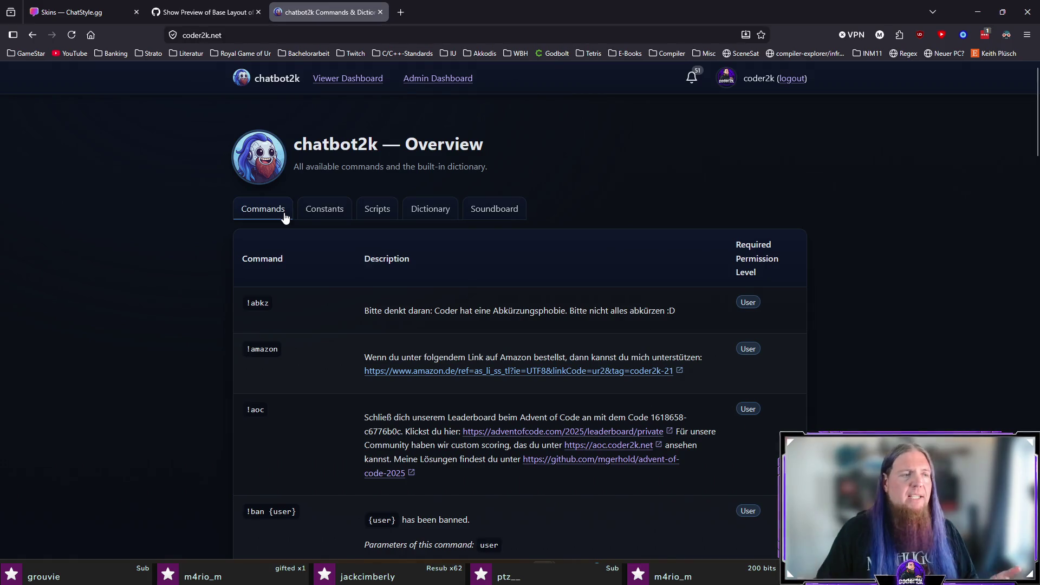
{"action": "left_click", "coordinate": [380, 209]}
{"action": "left_click", "coordinate": [430, 209]}
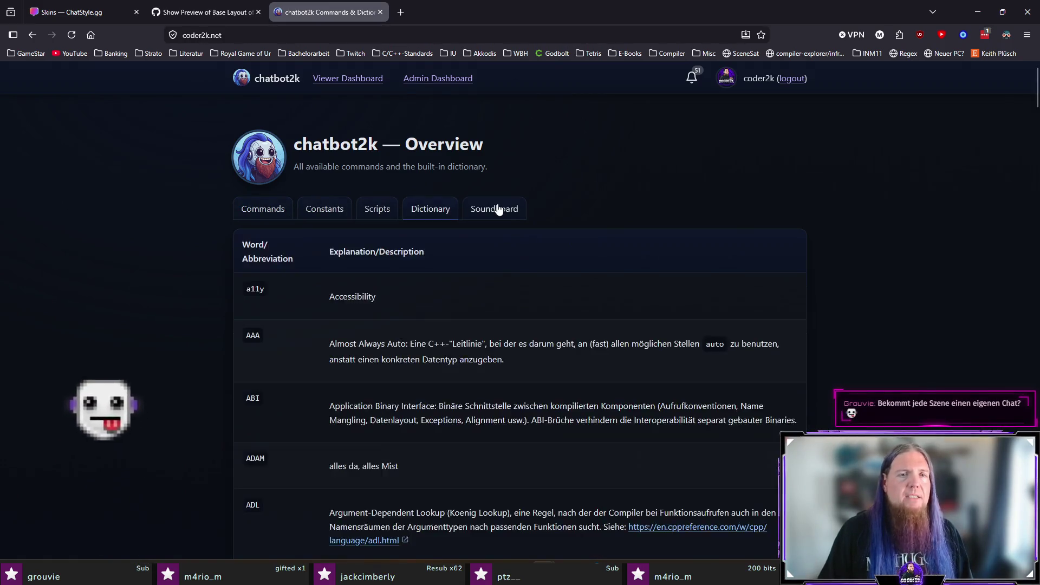
{"action": "left_click", "coordinate": [497, 210]}
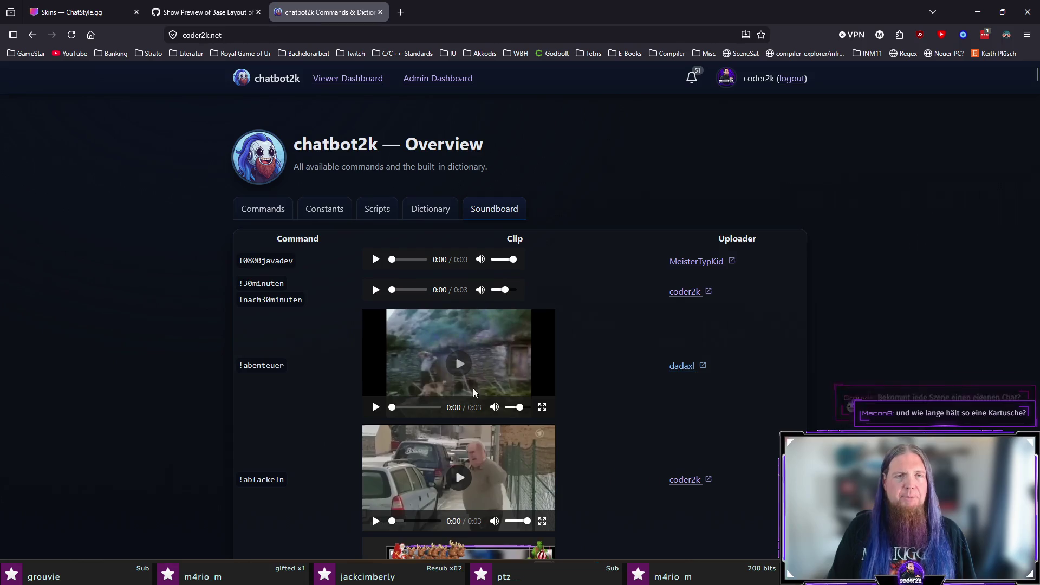
{"action": "left_click", "coordinate": [264, 215]}
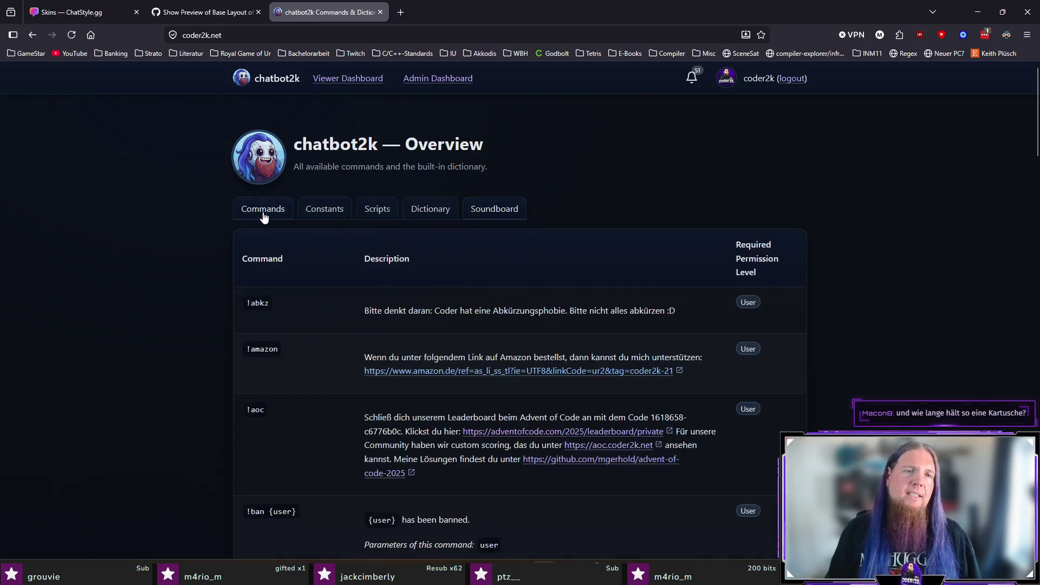
{"action": "left_click", "coordinate": [472, 210]}
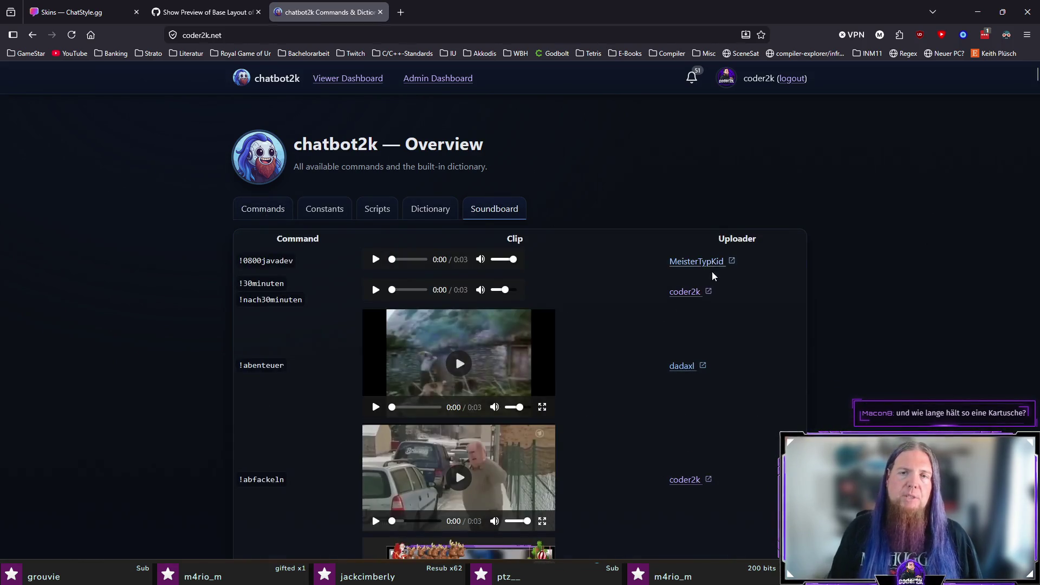
{"action": "scroll", "coordinate": [695, 359], "scroll_direction": "down", "scroll_amount": 3}
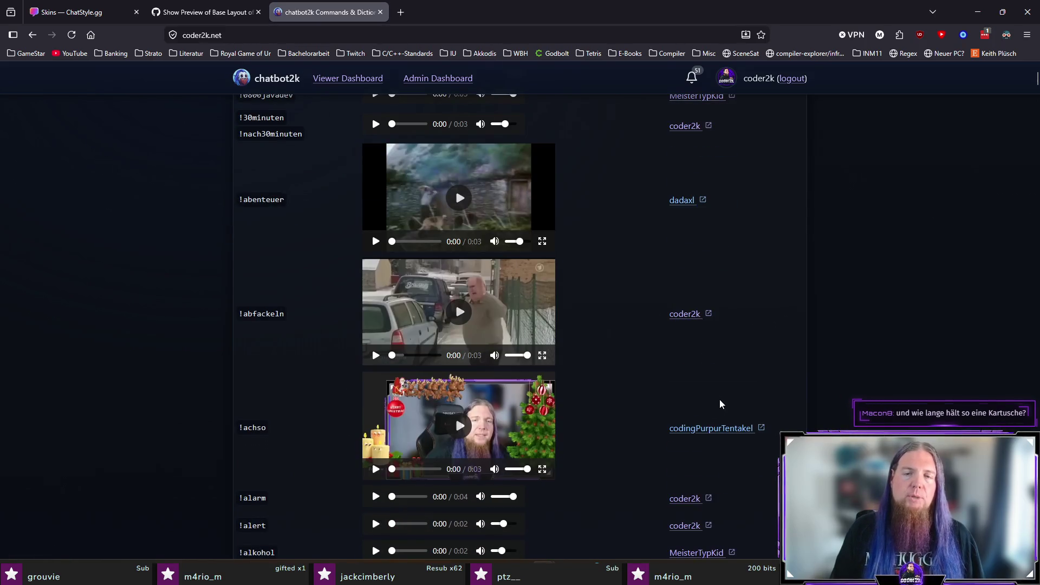
{"action": "scroll", "coordinate": [720, 385], "scroll_direction": "down", "scroll_amount": 5}
{"action": "scroll", "coordinate": [761, 359], "scroll_direction": "up", "scroll_amount": 8}
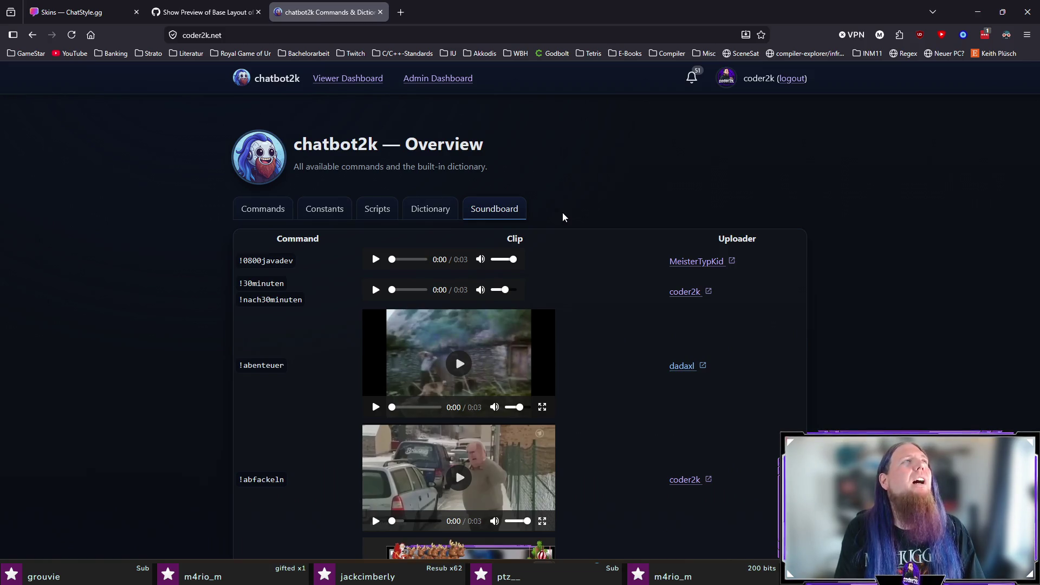
Search the web for 'holy' in a new tab and open the HOLY website
{"action": "key", "text": "ctrl+t"}
{"action": "type", "text": "holy"}
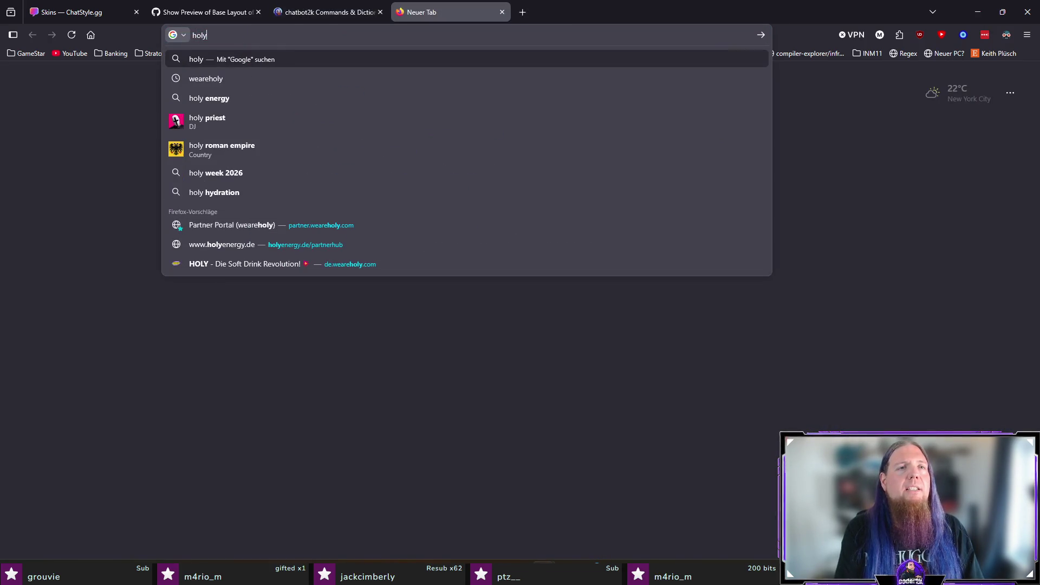
{"action": "key", "text": "Return"}
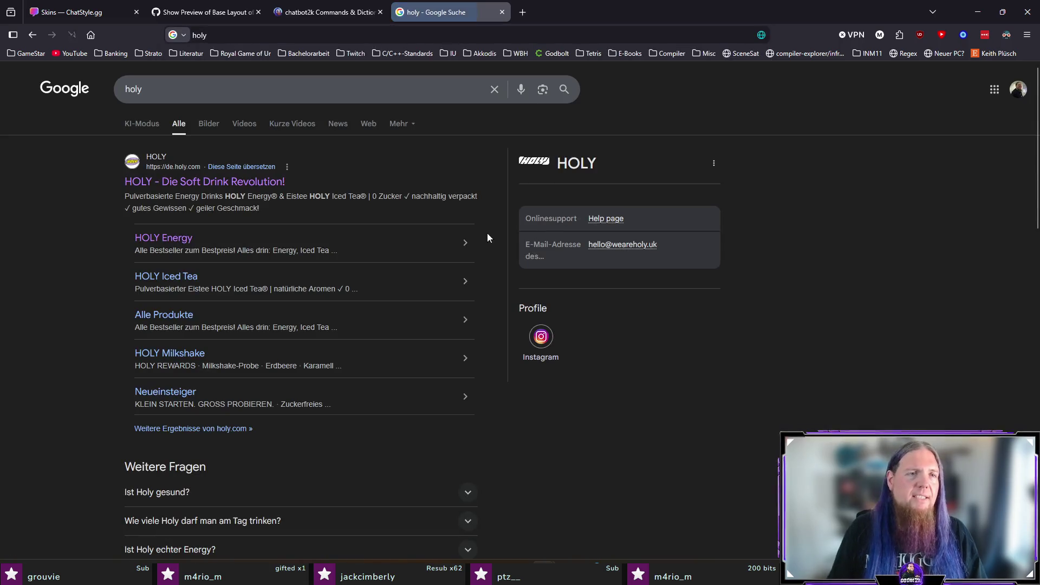
{"action": "left_click", "coordinate": [206, 183]}
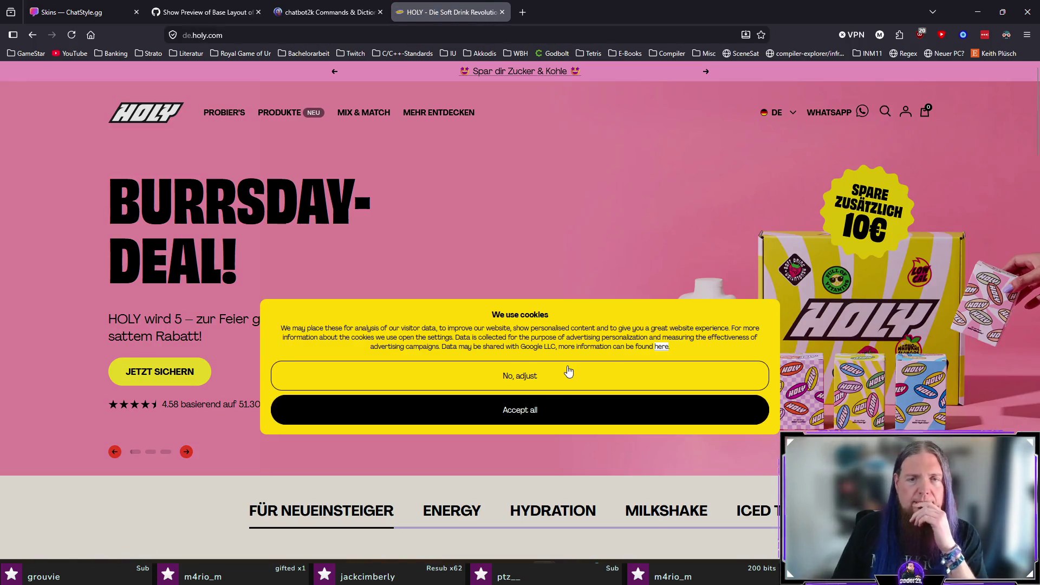
Reject HOLY's optional cookies through the detailed preferences and browse down the homepage
{"action": "left_click", "coordinate": [529, 378]}
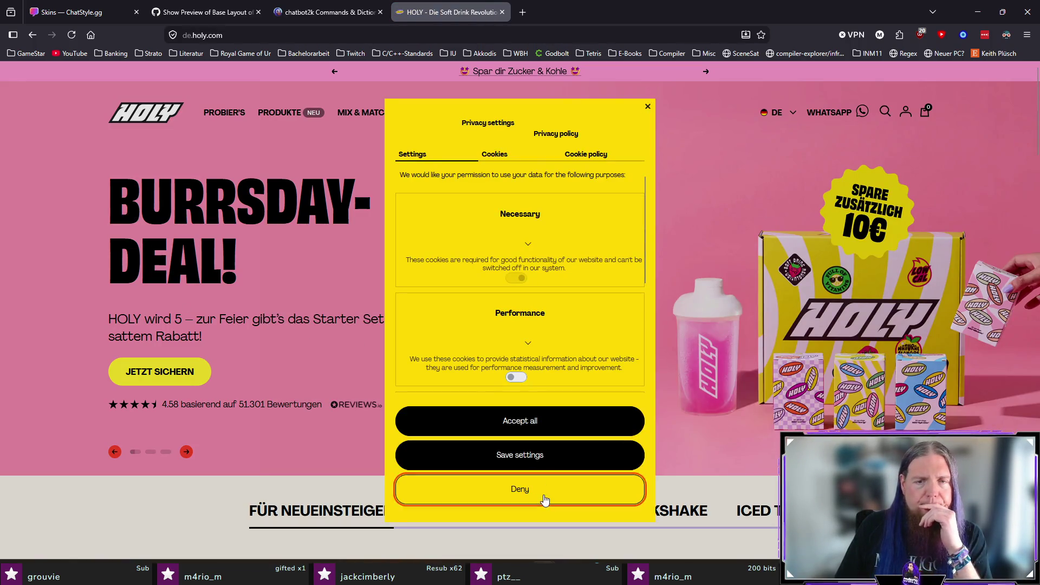
{"action": "left_click", "coordinate": [539, 494]}
{"action": "scroll", "coordinate": [203, 284], "scroll_direction": "down", "scroll_amount": 5}
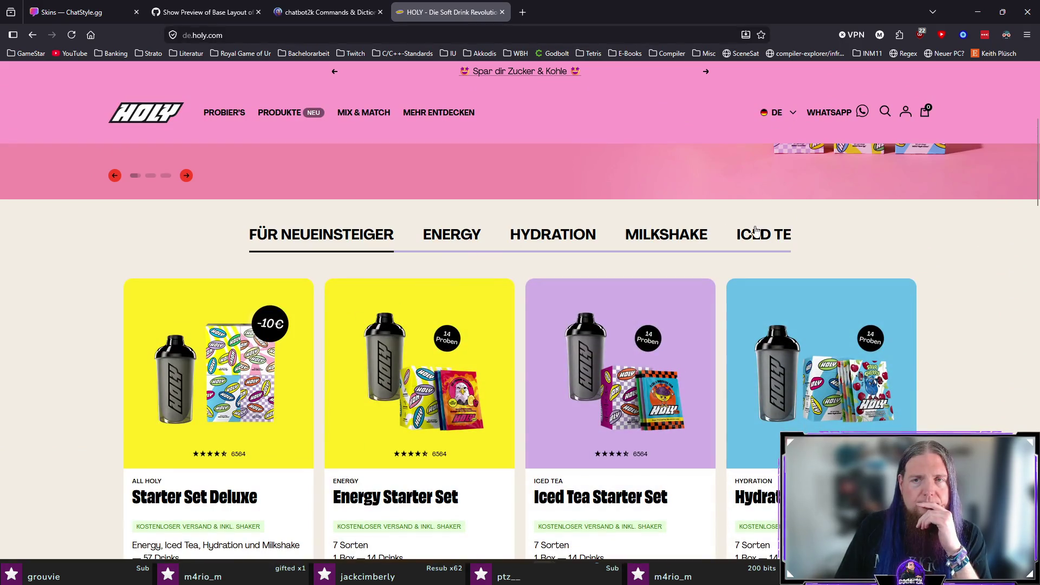
{"action": "scroll", "coordinate": [736, 239], "scroll_direction": "right", "scroll_amount": 1}
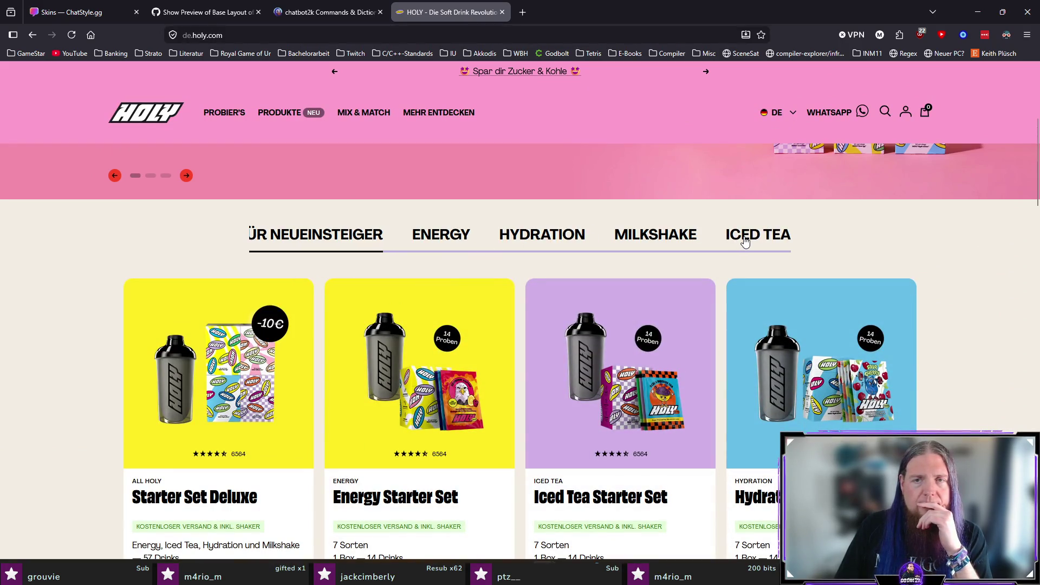
{"action": "scroll", "coordinate": [742, 242], "scroll_direction": "left", "scroll_amount": 1}
{"action": "scroll", "coordinate": [739, 241], "scroll_direction": "right", "scroll_amount": 1}
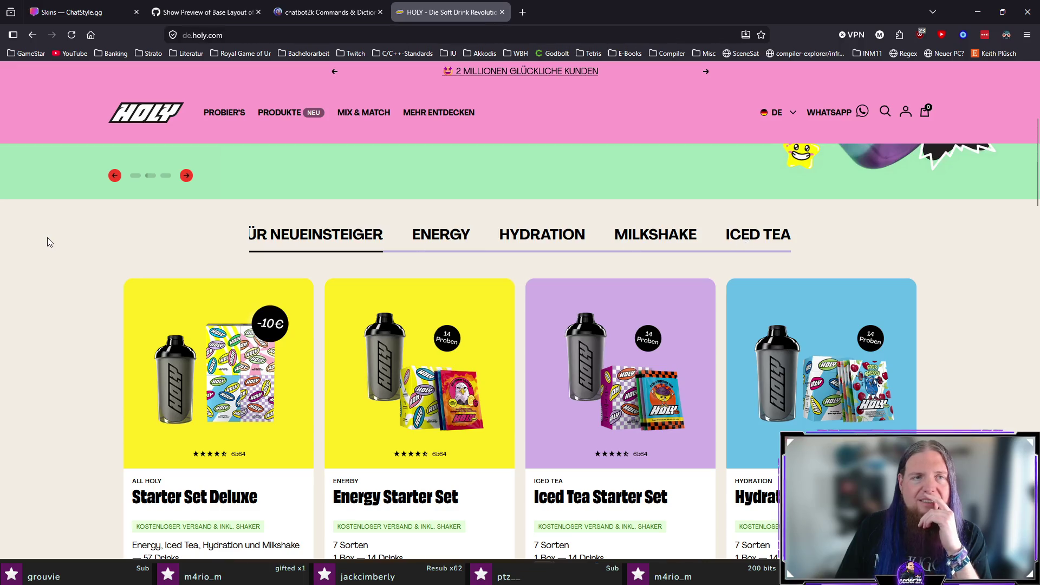
{"action": "scroll", "coordinate": [46, 240], "scroll_direction": "down", "scroll_amount": 3}
{"action": "scroll", "coordinate": [47, 240], "scroll_direction": "down", "scroll_amount": 3}
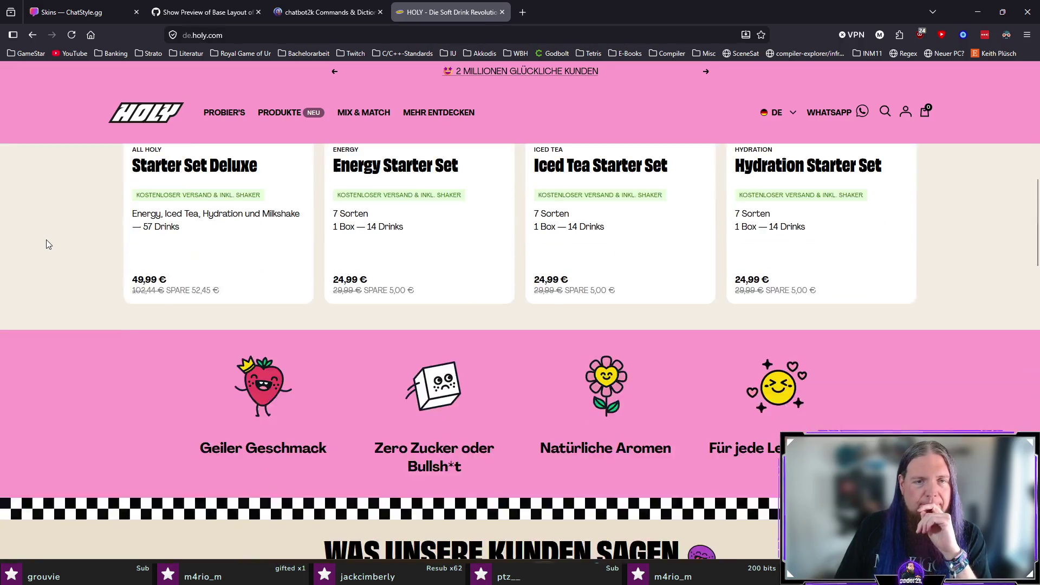
{"action": "scroll", "coordinate": [47, 239], "scroll_direction": "down", "scroll_amount": 1}
{"action": "scroll", "coordinate": [47, 239], "scroll_direction": "down", "scroll_amount": 2}
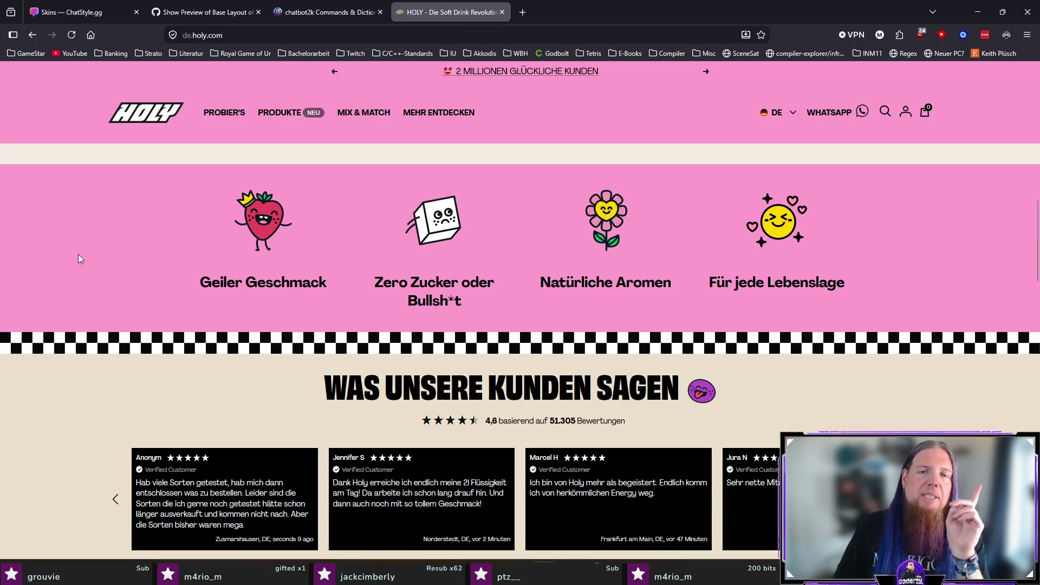
{"action": "scroll", "coordinate": [78, 254], "scroll_direction": "up", "scroll_amount": 9}
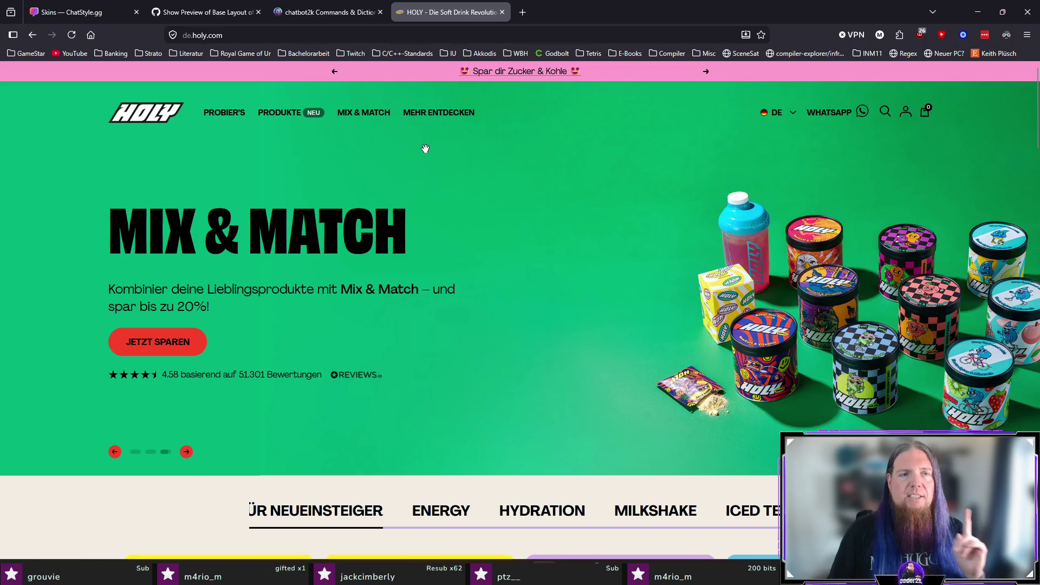
Bring the homepage carousel back to the Syrup Bottle slide and open its 'Early Access sichern' page
{"action": "mouse_move", "coordinate": [432, 116]}
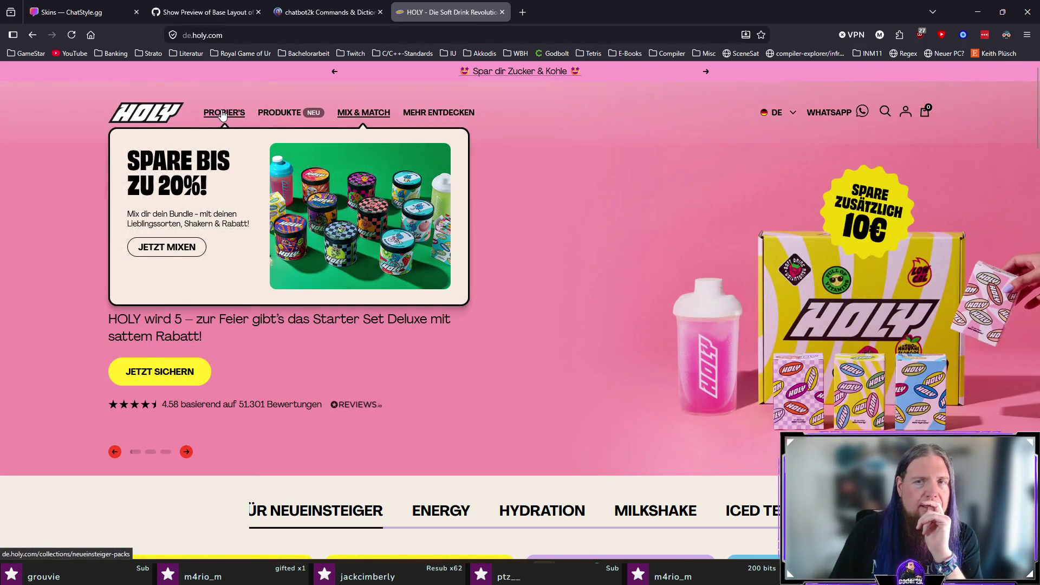
{"action": "left_click", "coordinate": [289, 115]}
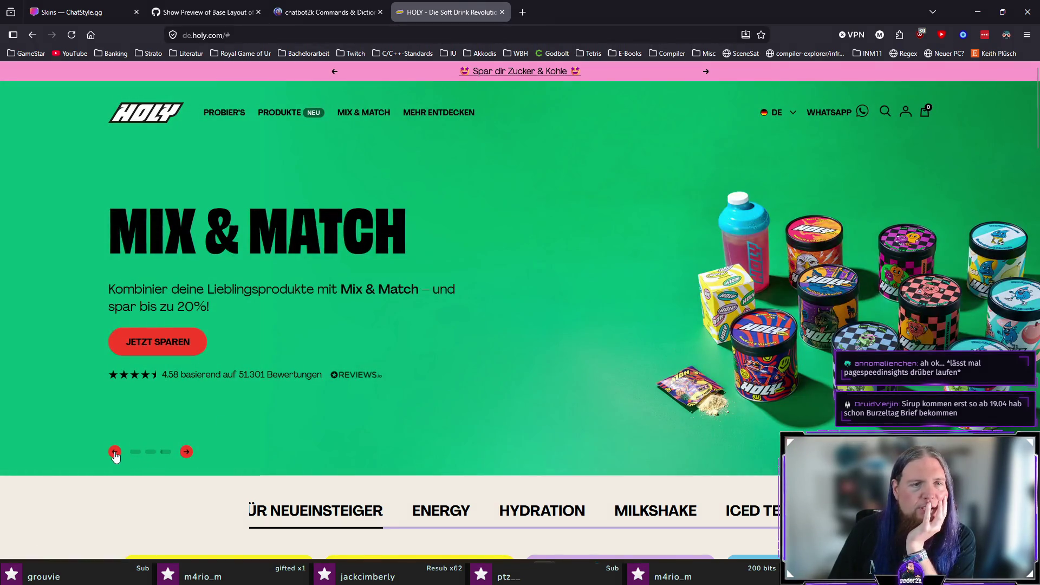
{"action": "left_click", "coordinate": [115, 453]}
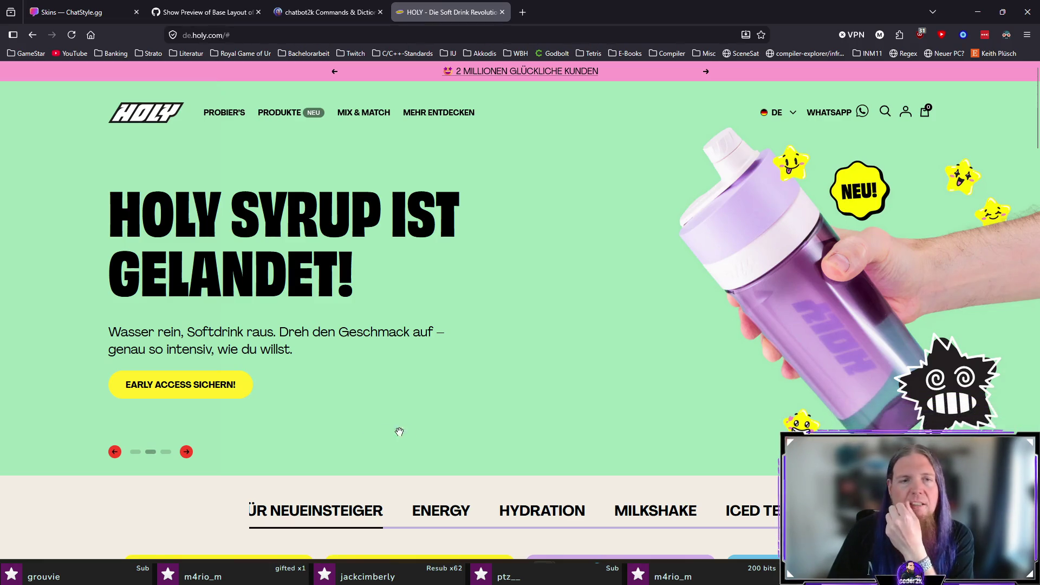
{"action": "left_click_drag", "start_coordinate": [390, 432], "coordinate": [307, 421]}
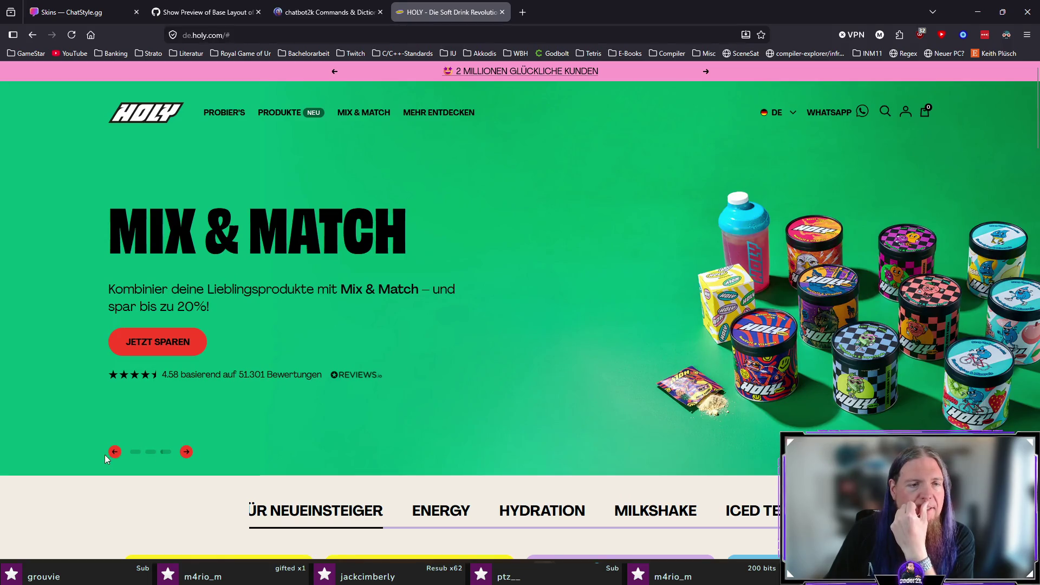
{"action": "left_click", "coordinate": [115, 452]}
{"action": "left_click", "coordinate": [178, 388]}
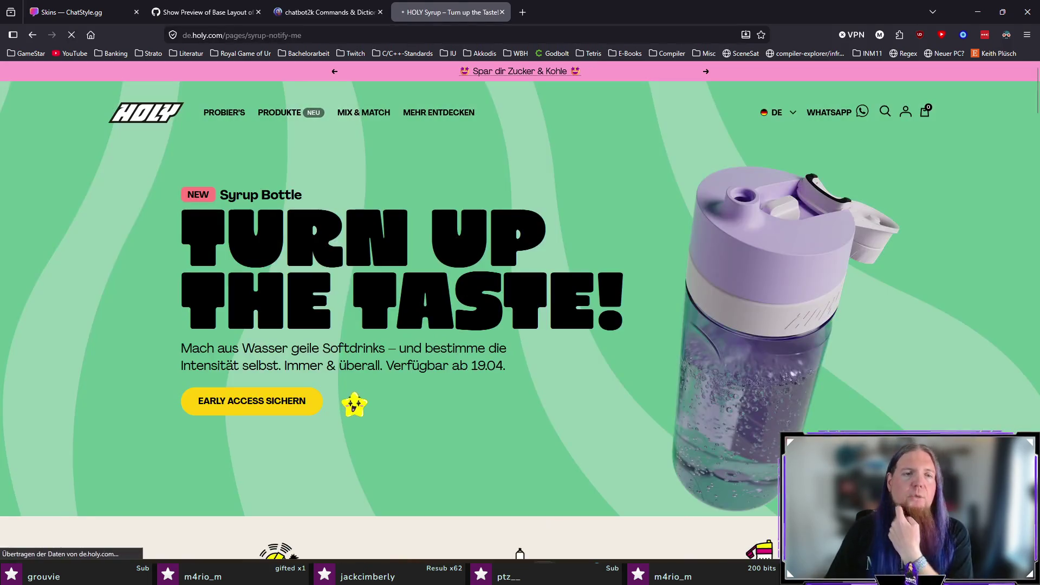
{"action": "scroll", "coordinate": [426, 309], "scroll_direction": "down", "scroll_amount": 3}
{"action": "scroll", "coordinate": [279, 317], "scroll_direction": "down", "scroll_amount": 2}
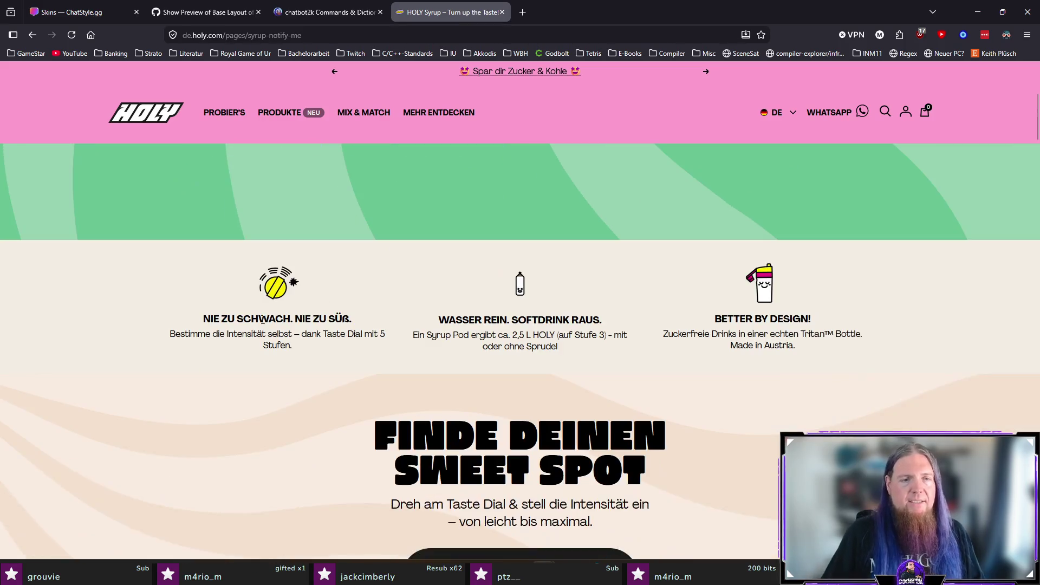
{"action": "left_click", "coordinate": [353, 353]}
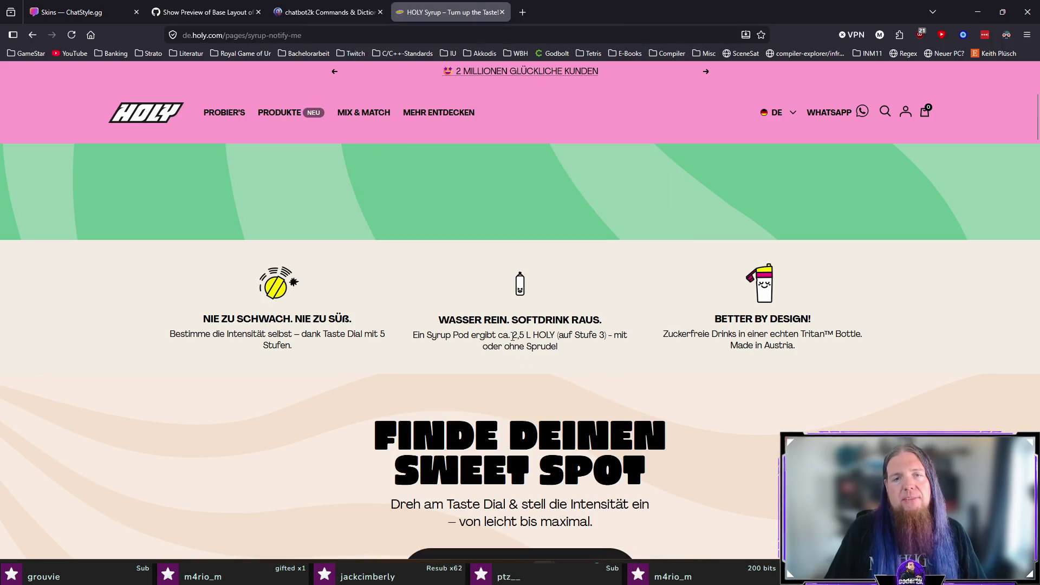
{"action": "mouse_move", "coordinate": [512, 336]}
{"action": "left_mouse_down"}
{"action": "mouse_move", "coordinate": [574, 336]}
{"action": "mouse_move", "coordinate": [608, 349]}
{"action": "left_mouse_up"}
{"action": "left_click", "coordinate": [536, 369]}
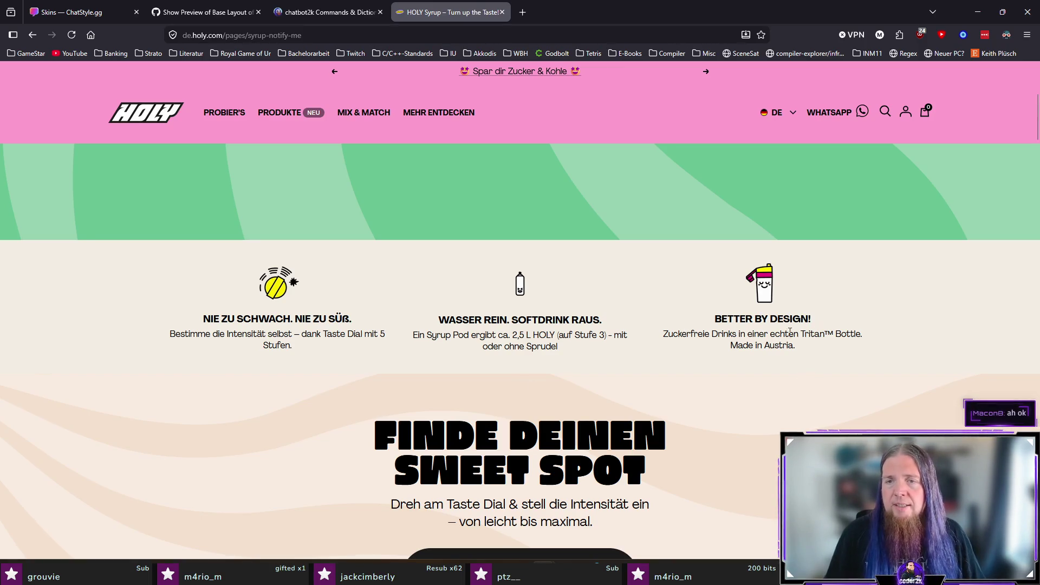
{"action": "left_click_drag", "start_coordinate": [796, 332], "coordinate": [810, 350]}
{"action": "left_click", "coordinate": [859, 372]}
{"action": "scroll", "coordinate": [852, 359], "scroll_direction": "down", "scroll_amount": 3}
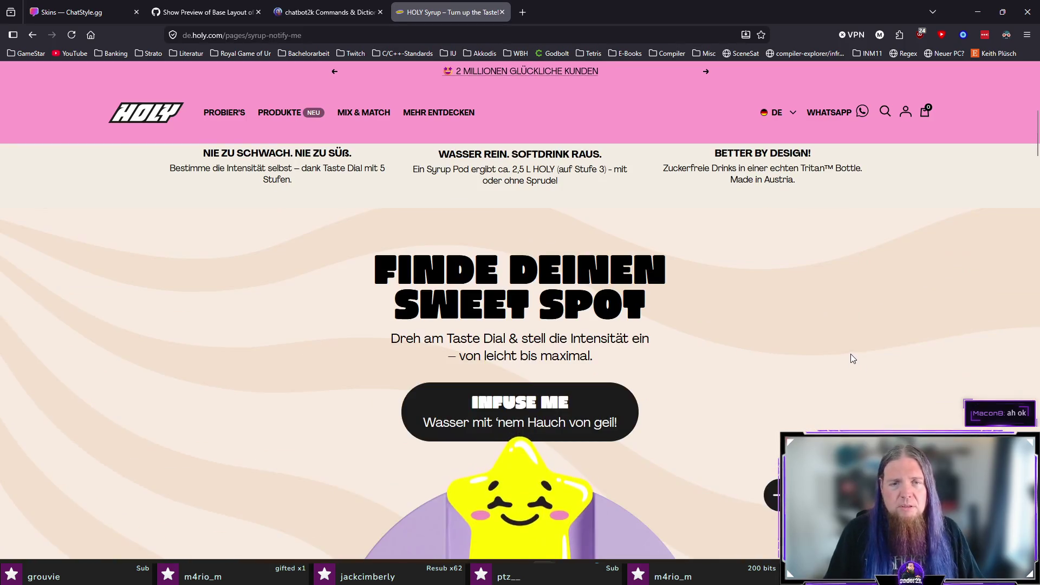
{"action": "scroll", "coordinate": [559, 390], "scroll_direction": "down", "scroll_amount": 1}
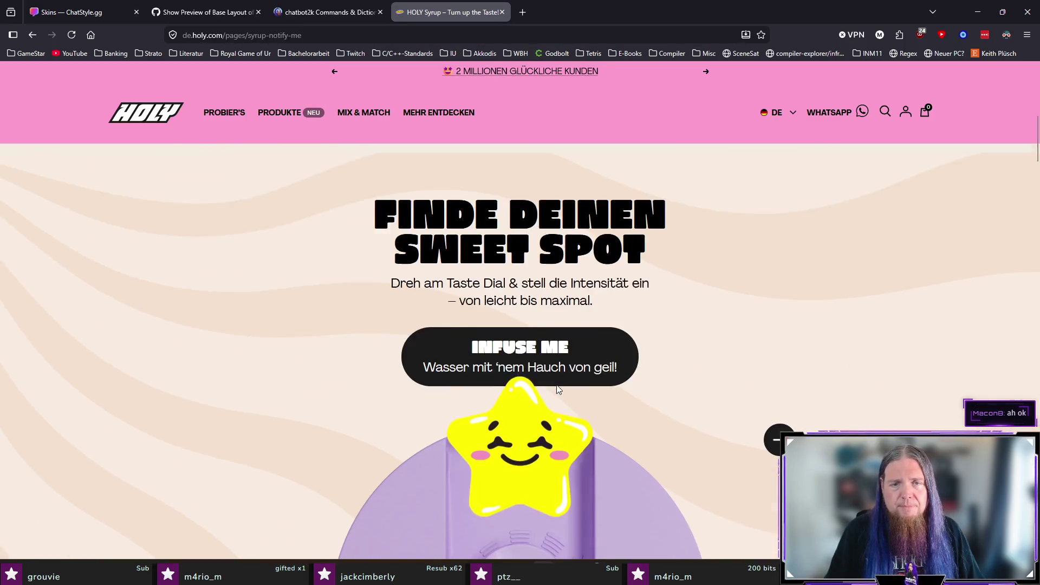
{"action": "scroll", "coordinate": [704, 367], "scroll_direction": "down", "scroll_amount": 4}
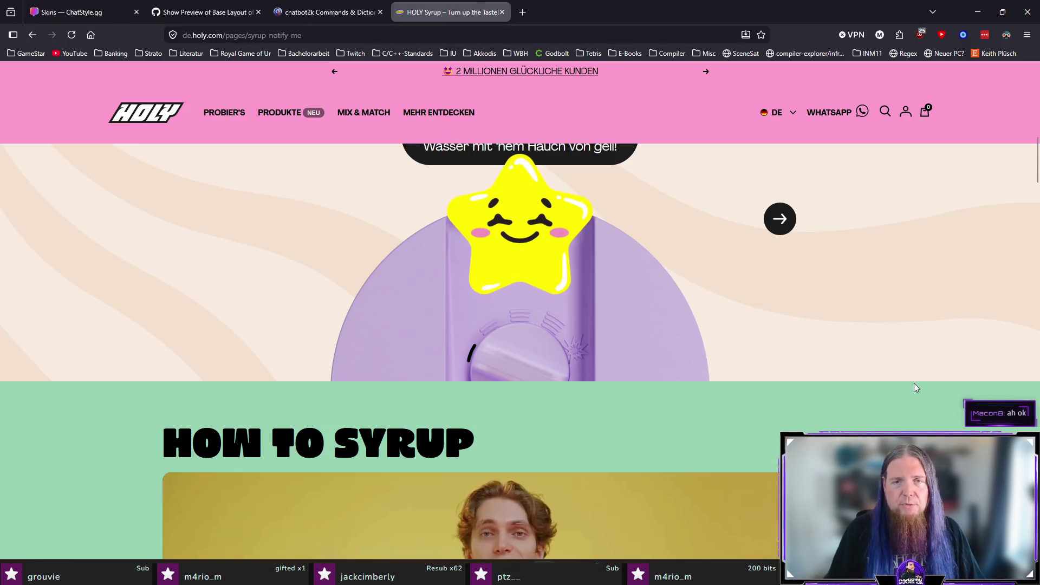
{"action": "scroll", "coordinate": [931, 379], "scroll_direction": "down", "scroll_amount": 3}
{"action": "scroll", "coordinate": [576, 278], "scroll_direction": "up", "scroll_amount": 1}
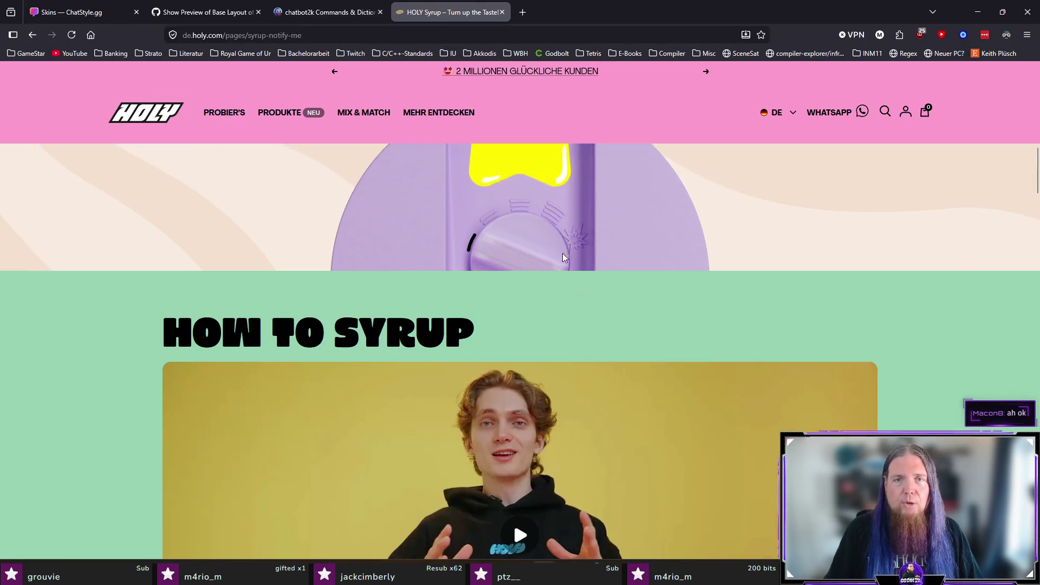
{"action": "scroll", "coordinate": [945, 306], "scroll_direction": "down", "scroll_amount": 9}
{"action": "scroll", "coordinate": [970, 335], "scroll_direction": "down", "scroll_amount": 1}
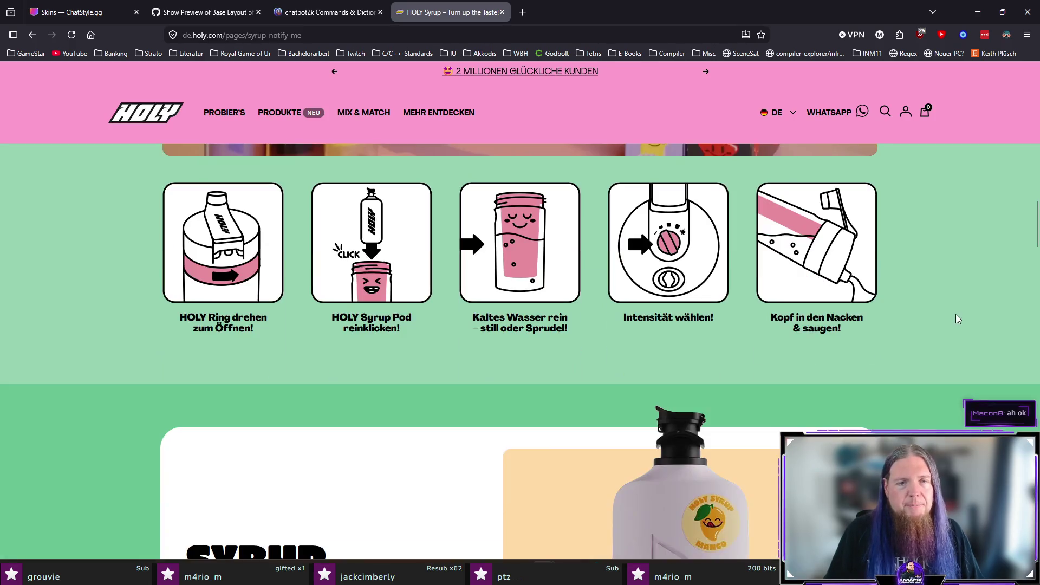
{"action": "scroll", "coordinate": [975, 361], "scroll_direction": "down", "scroll_amount": 3}
{"action": "scroll", "coordinate": [971, 361], "scroll_direction": "down", "scroll_amount": 1}
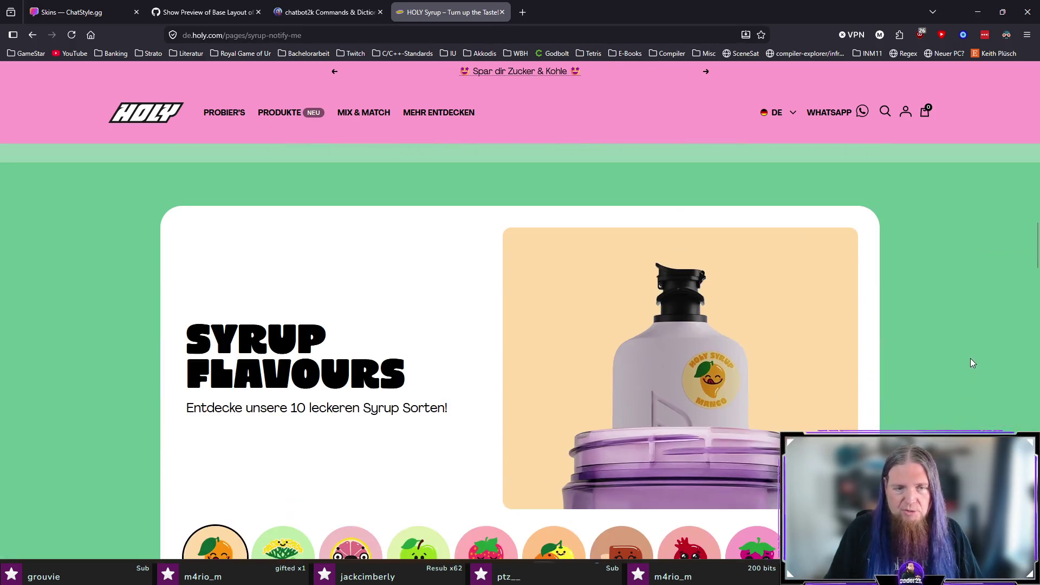
{"action": "scroll", "coordinate": [964, 350], "scroll_direction": "down", "scroll_amount": 3}
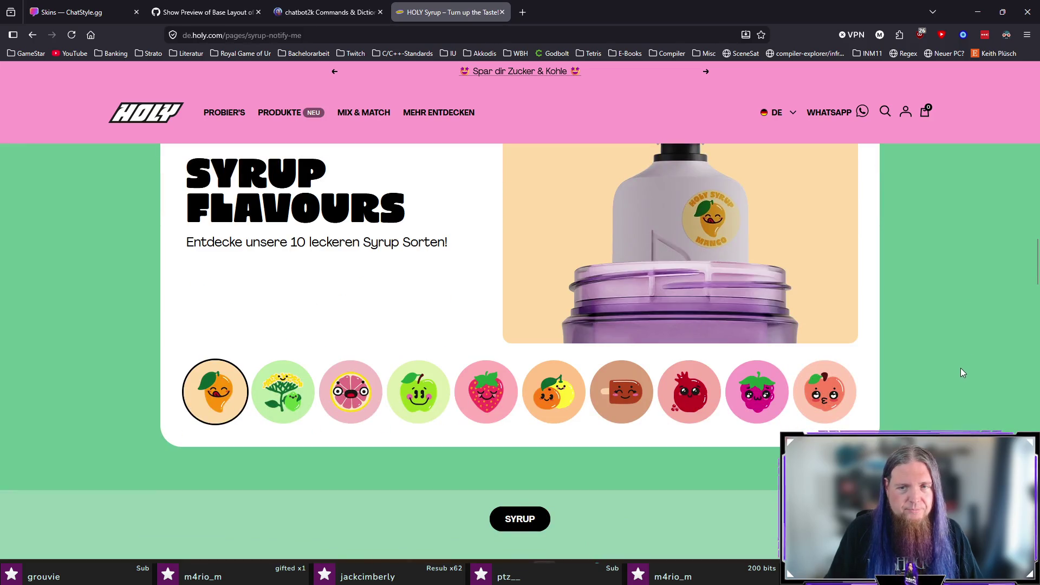
{"action": "left_click", "coordinate": [477, 404]}
{"action": "scroll", "coordinate": [950, 385], "scroll_direction": "down", "scroll_amount": 8}
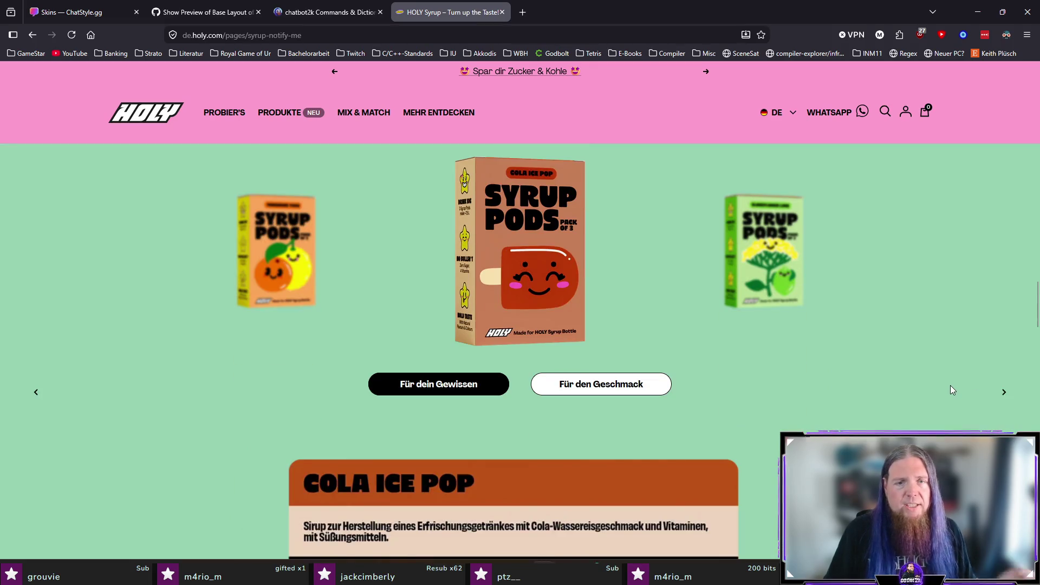
{"action": "scroll", "coordinate": [950, 385], "scroll_direction": "down", "scroll_amount": 3}
{"action": "scroll", "coordinate": [921, 382], "scroll_direction": "down", "scroll_amount": 3}
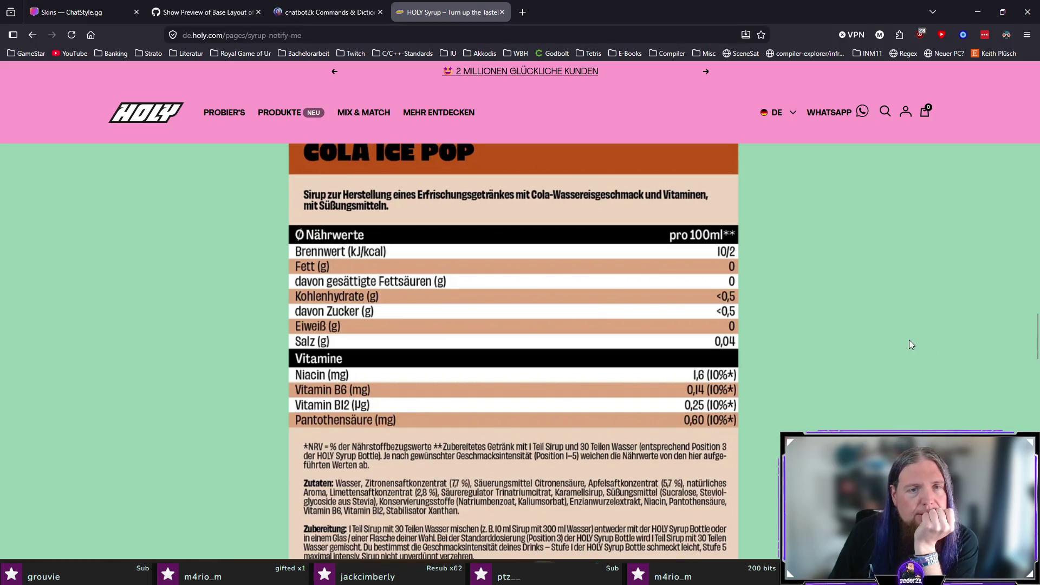
{"action": "scroll", "coordinate": [827, 295], "scroll_direction": "down", "scroll_amount": 3}
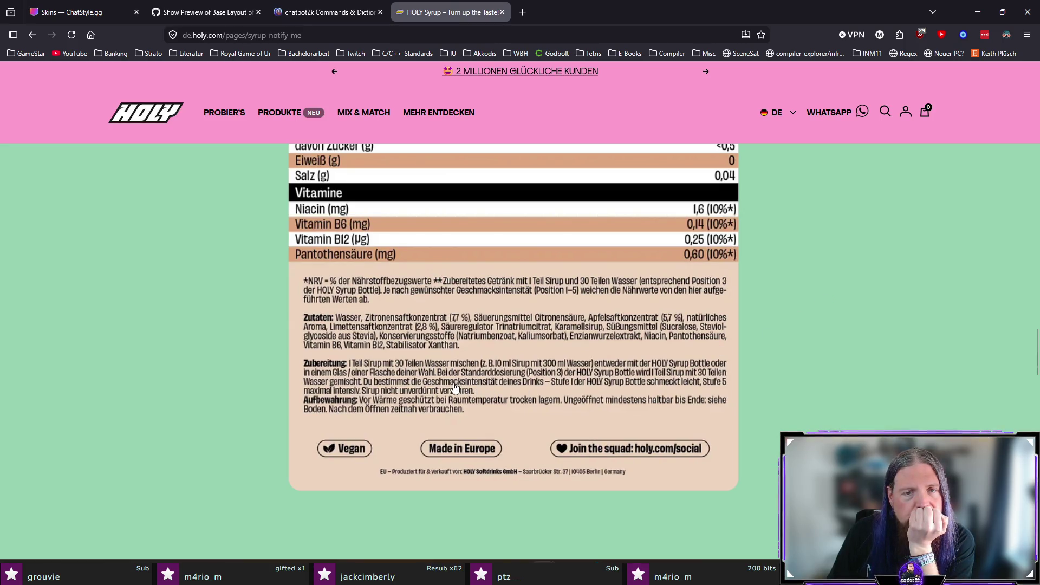
{"action": "scroll", "coordinate": [294, 379], "scroll_direction": "up", "scroll_amount": 1}
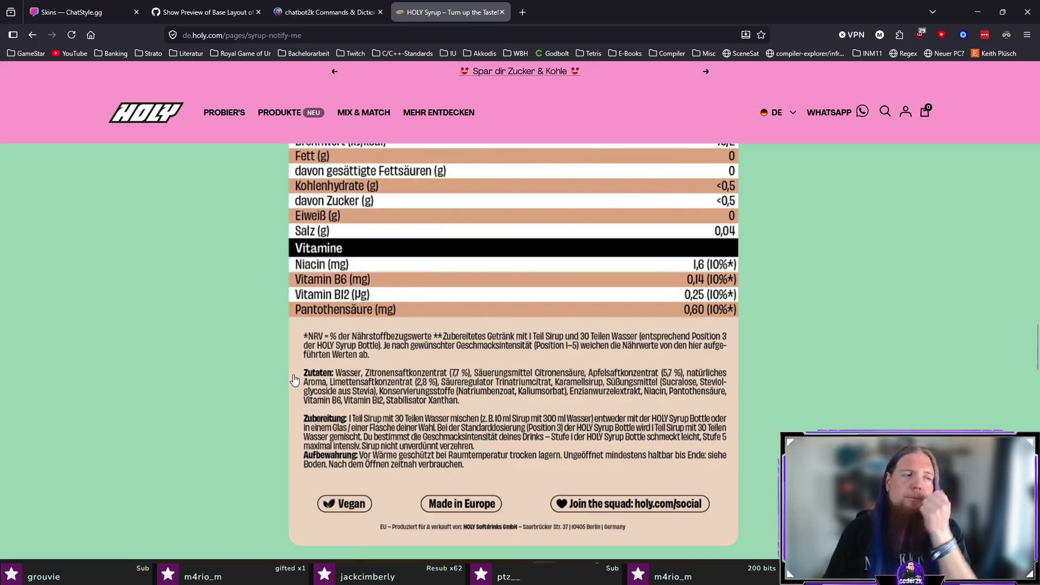
{"action": "scroll", "coordinate": [294, 379], "scroll_direction": "up", "scroll_amount": 15}
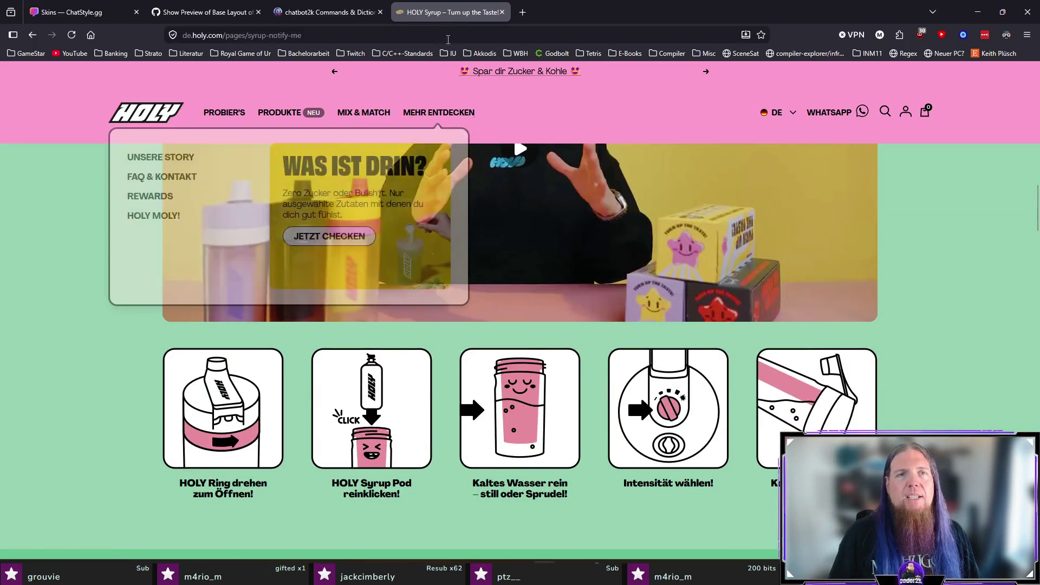
Close the HOLY and chatbot2k tabs and start a new custom skin in ChatStyle.gg
{"action": "middle_click", "coordinate": [446, 14]}
{"action": "middle_click", "coordinate": [332, 17]}
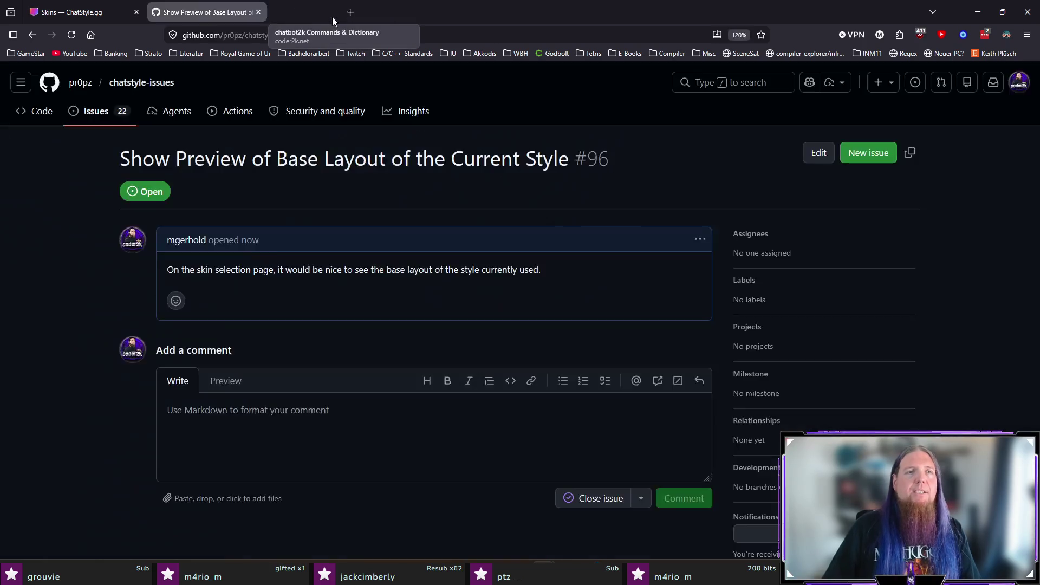
{"action": "left_click", "coordinate": [92, 15]}
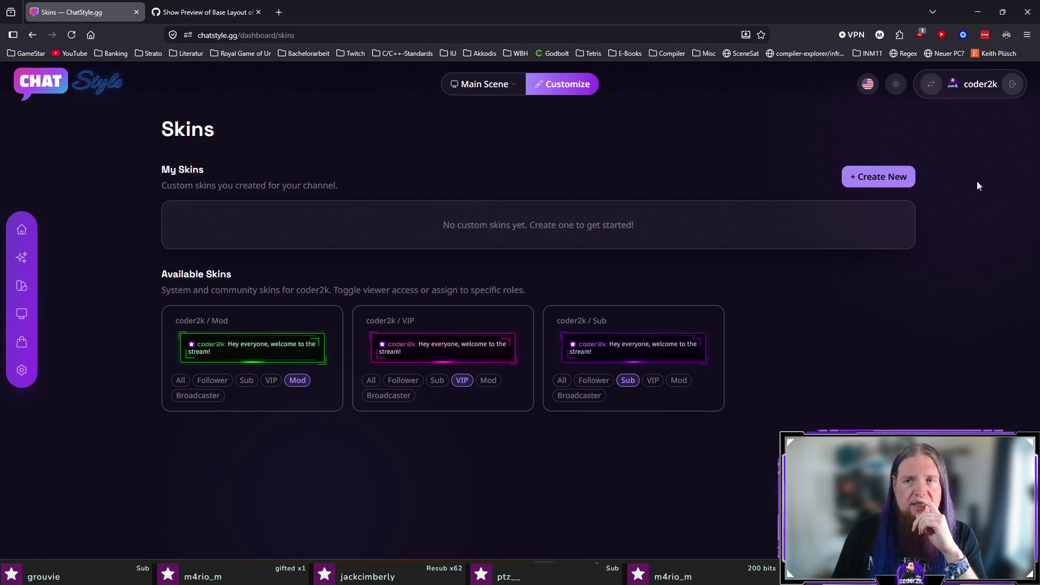
{"action": "left_click", "coordinate": [888, 178]}
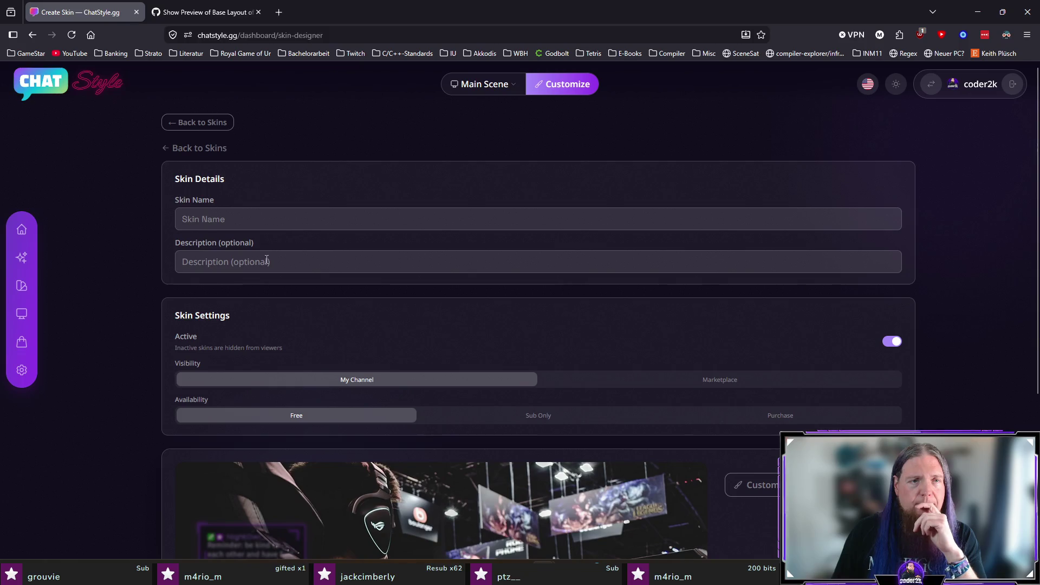
Enter 'Broadcaster' as the skin name and replace the junk description with 'Broadcaster'
{"action": "left_click", "coordinate": [263, 227]}
{"action": "type", "text": "Broadcaster"}
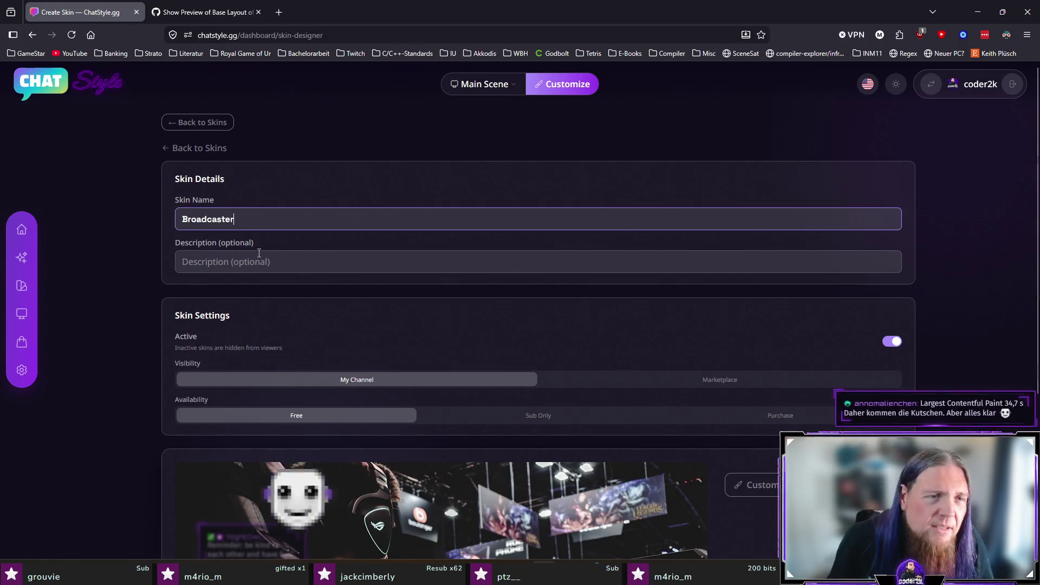
{"action": "left_click", "coordinate": [158, 263]}
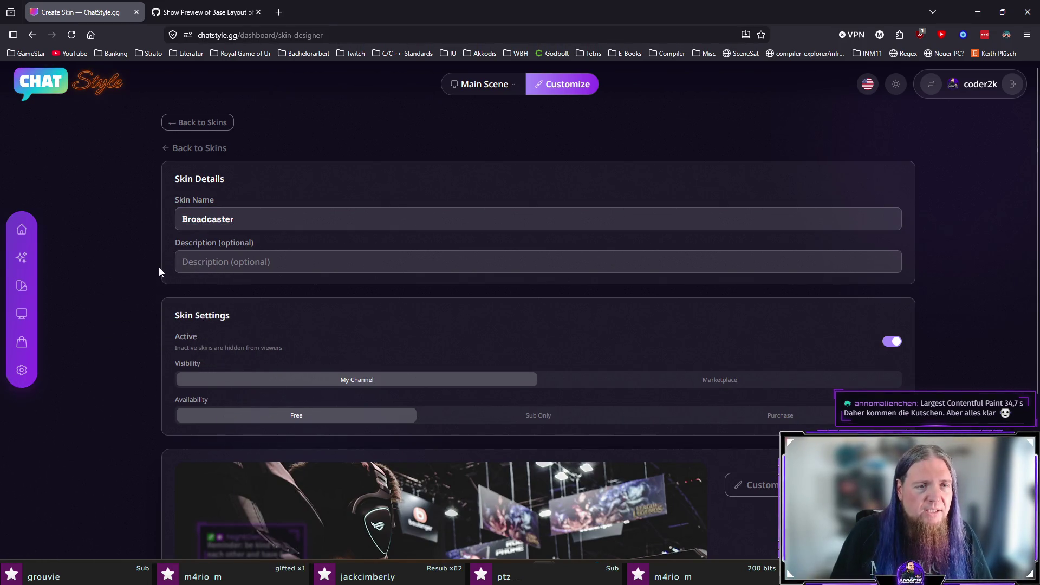
{"action": "left_click", "coordinate": [311, 258]}
{"action": "type", "text": "asdfsdf"}
{"action": "key", "text": "ctrl+a"}
{"action": "type", "text": "Broadc"}
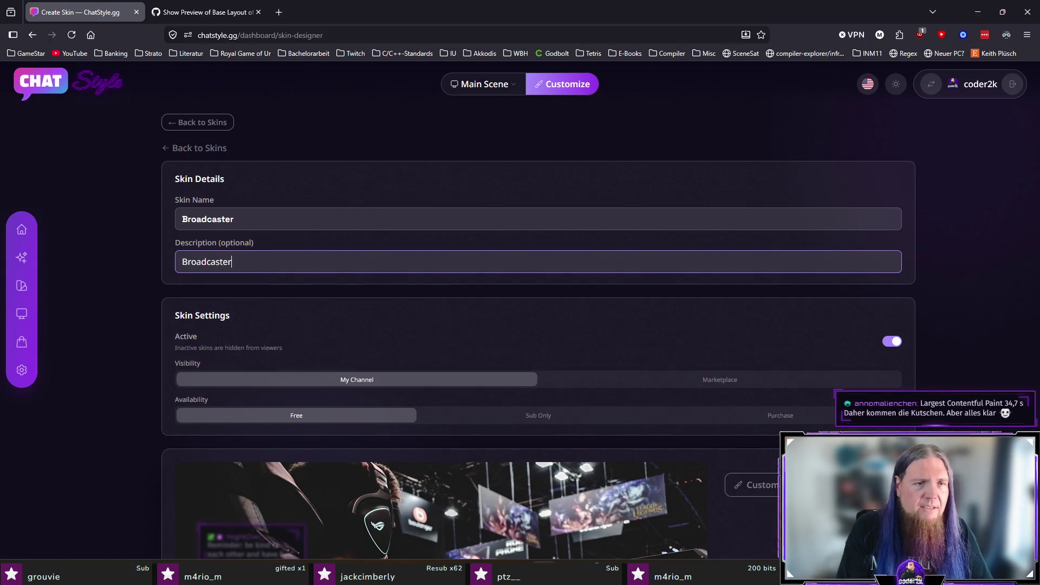
Select the skin name field repeatedly to verify it reads 'Broadcaster'
{"action": "double_click", "coordinate": [212, 219]}
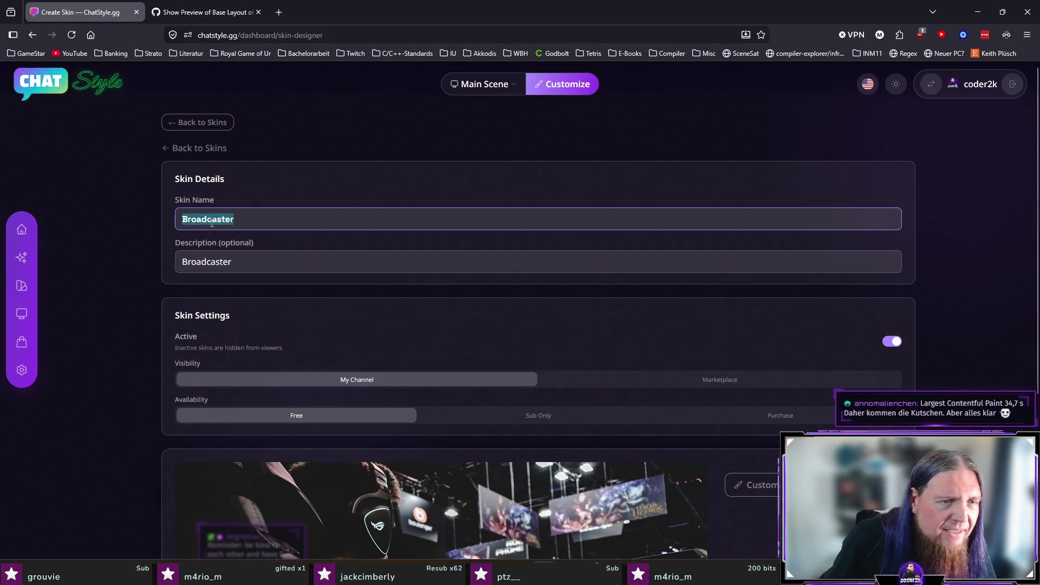
{"action": "left_click", "coordinate": [284, 216]}
{"action": "double_click", "coordinate": [282, 218]}
{"action": "left_click", "coordinate": [272, 220]}
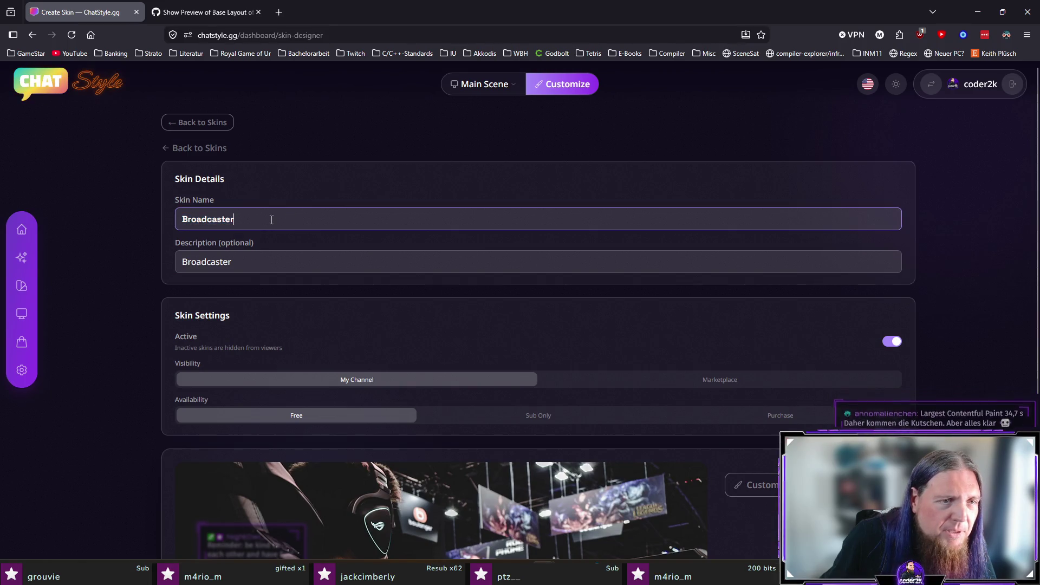
{"action": "double_click", "coordinate": [273, 218]}
{"action": "left_click", "coordinate": [155, 250]}
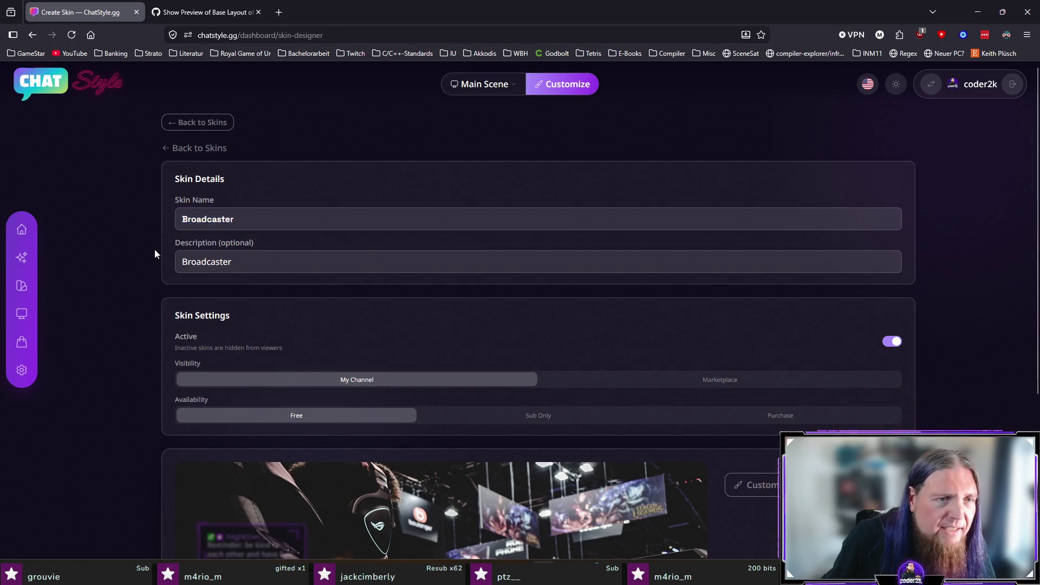
{"action": "double_click", "coordinate": [153, 224]}
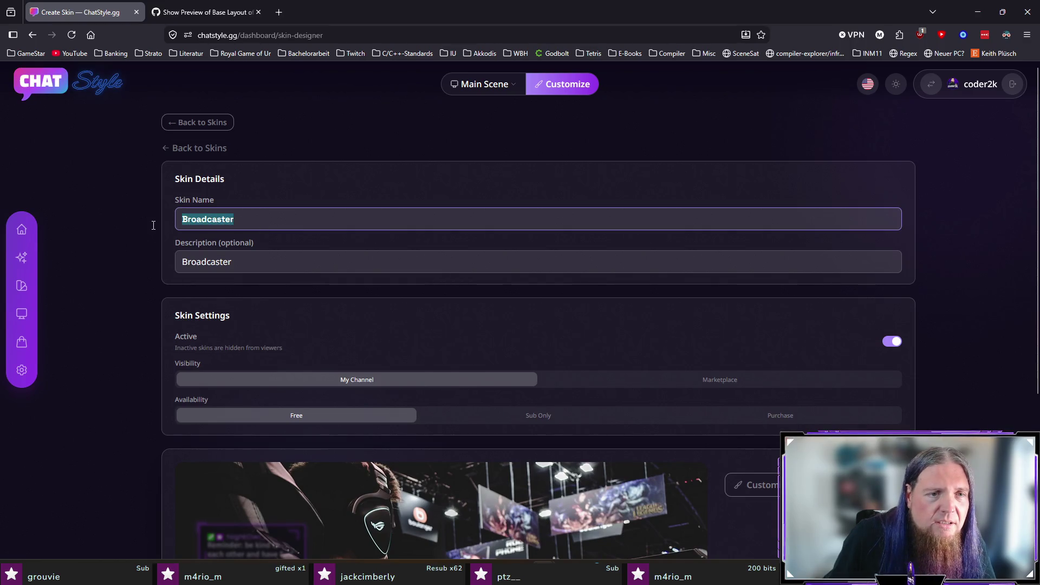
{"action": "left_click", "coordinate": [160, 265]}
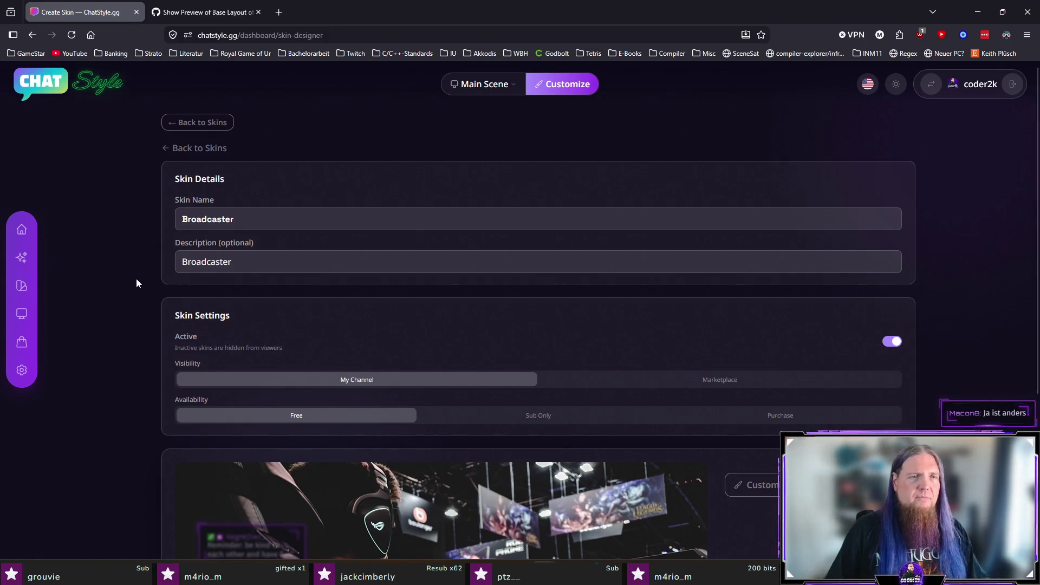
Switch the new skin's Active toggle off
{"action": "left_click", "coordinate": [237, 216]}
{"action": "left_click", "coordinate": [157, 277]}
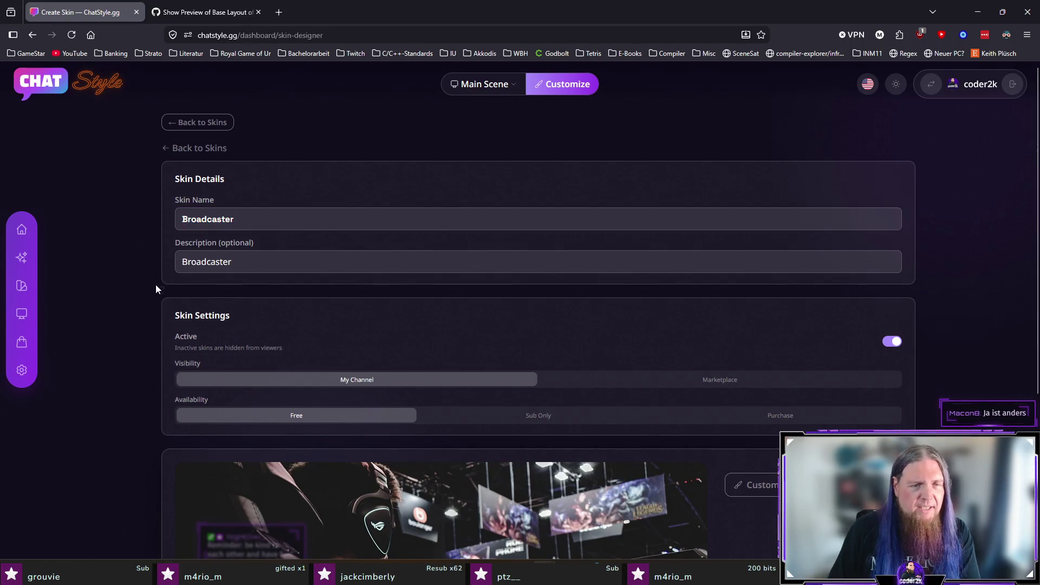
{"action": "scroll", "coordinate": [144, 317], "scroll_direction": "down", "scroll_amount": 2}
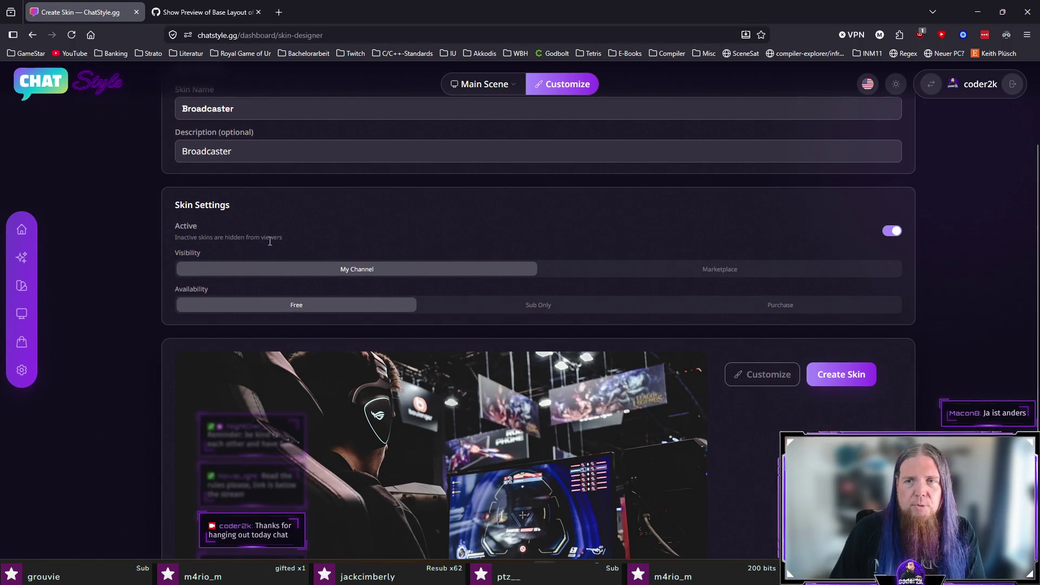
{"action": "left_click", "coordinate": [892, 232]}
{"action": "left_click", "coordinate": [892, 232]}
{"action": "left_click", "coordinate": [892, 232]}
{"action": "left_click", "coordinate": [895, 232]}
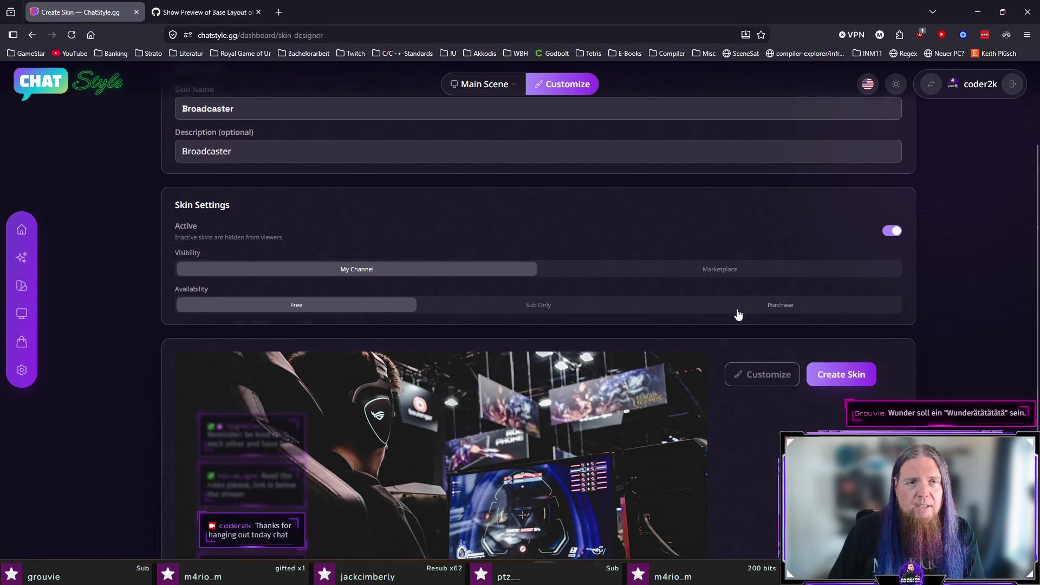
{"action": "left_click", "coordinate": [894, 232]}
Create the inactive Broadcaster skin and confirm the 'Skin created' message
{"action": "scroll", "coordinate": [957, 344], "scroll_direction": "down", "scroll_amount": 2}
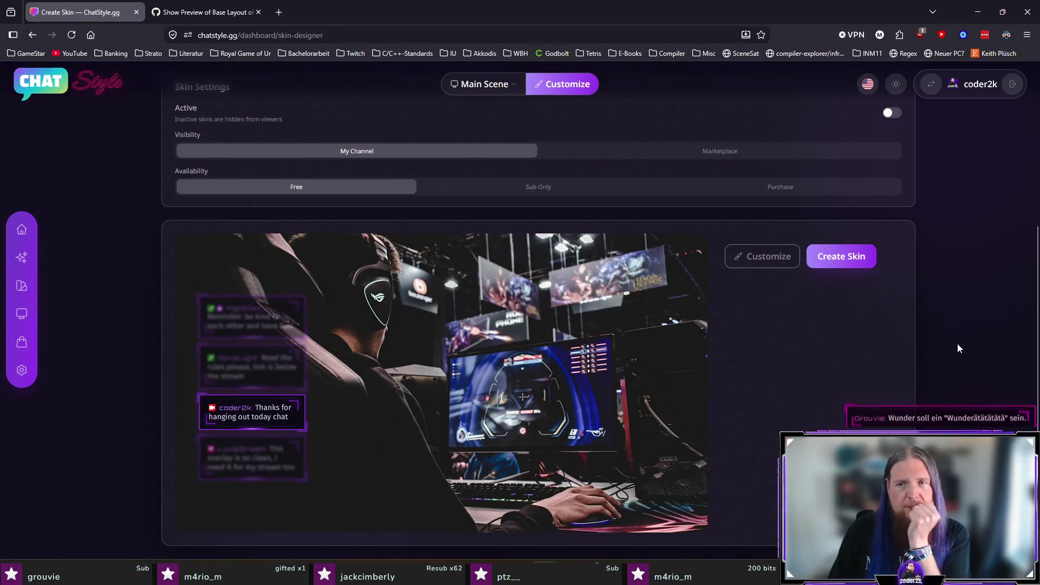
{"action": "left_click", "coordinate": [842, 258]}
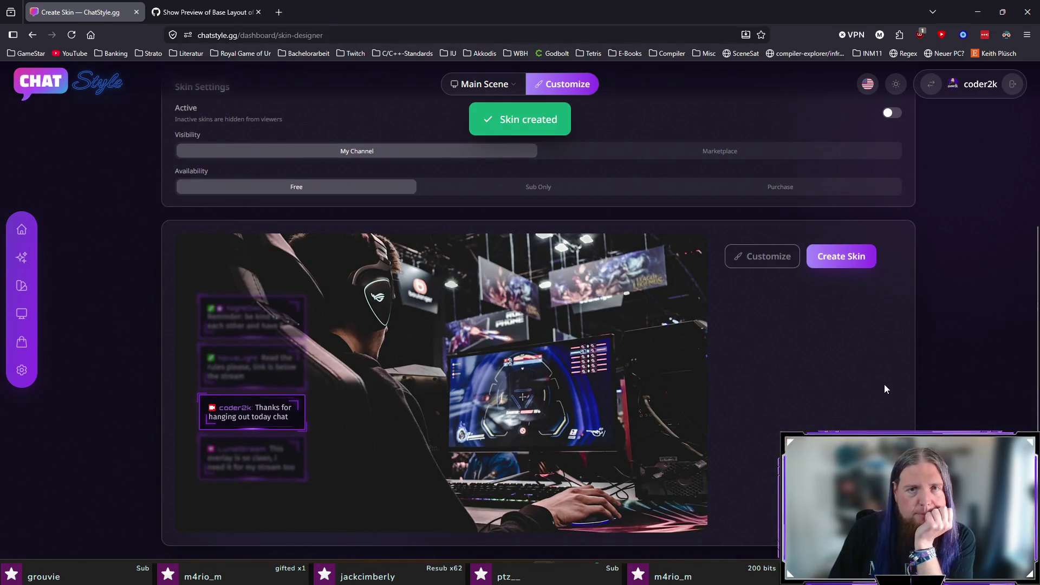
{"action": "scroll", "coordinate": [910, 401], "scroll_direction": "up", "scroll_amount": 4}
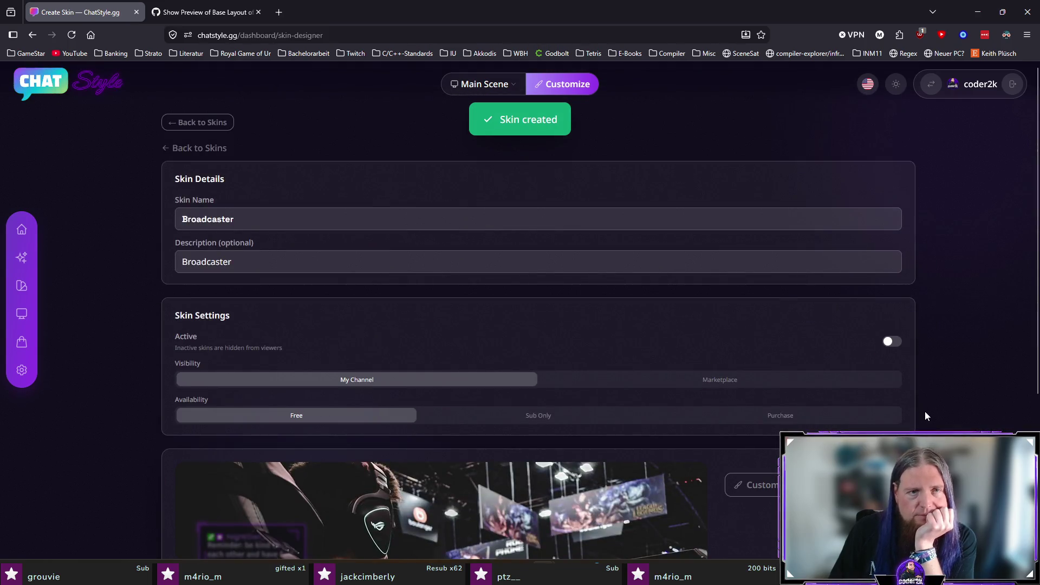
{"action": "scroll", "coordinate": [925, 416], "scroll_direction": "down", "scroll_amount": 4}
{"action": "scroll", "coordinate": [922, 413], "scroll_direction": "up", "scroll_amount": 4}
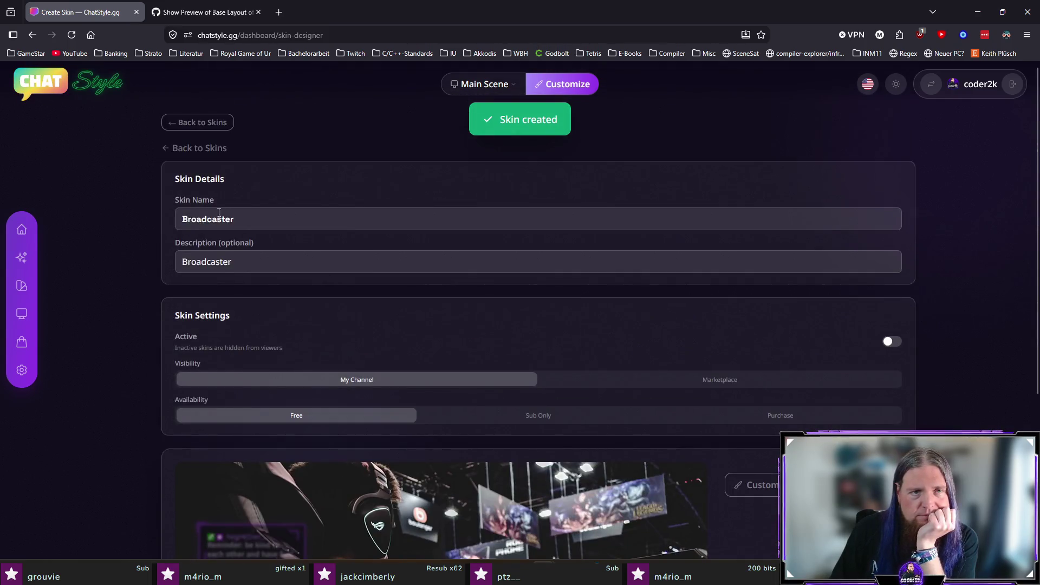
{"action": "scroll", "coordinate": [567, 282], "scroll_direction": "down", "scroll_amount": 3}
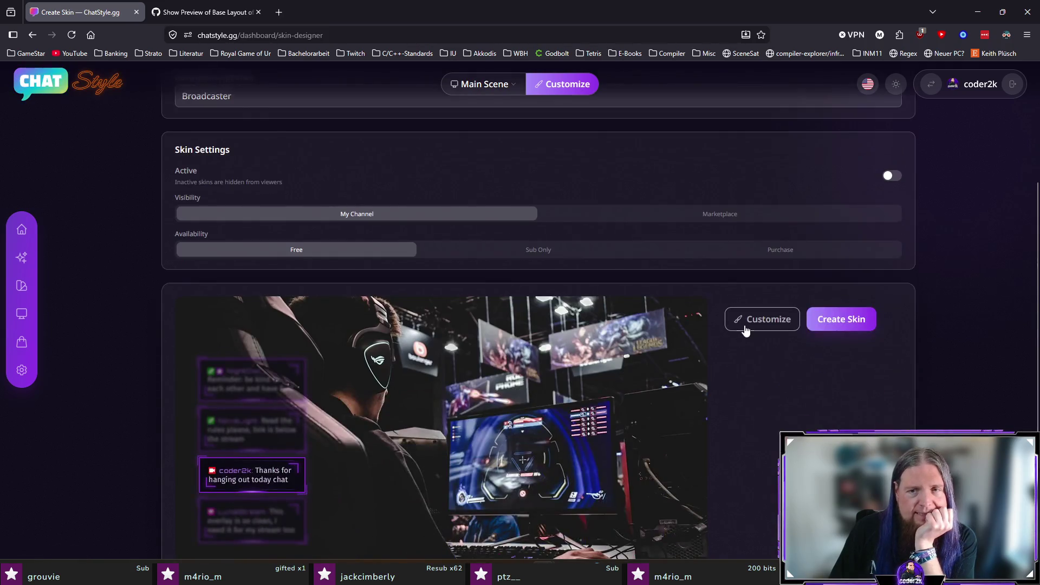
Set the BUBBLE border colour to red in the designer, save, and return to the skins list
{"action": "left_click", "coordinate": [744, 332]}
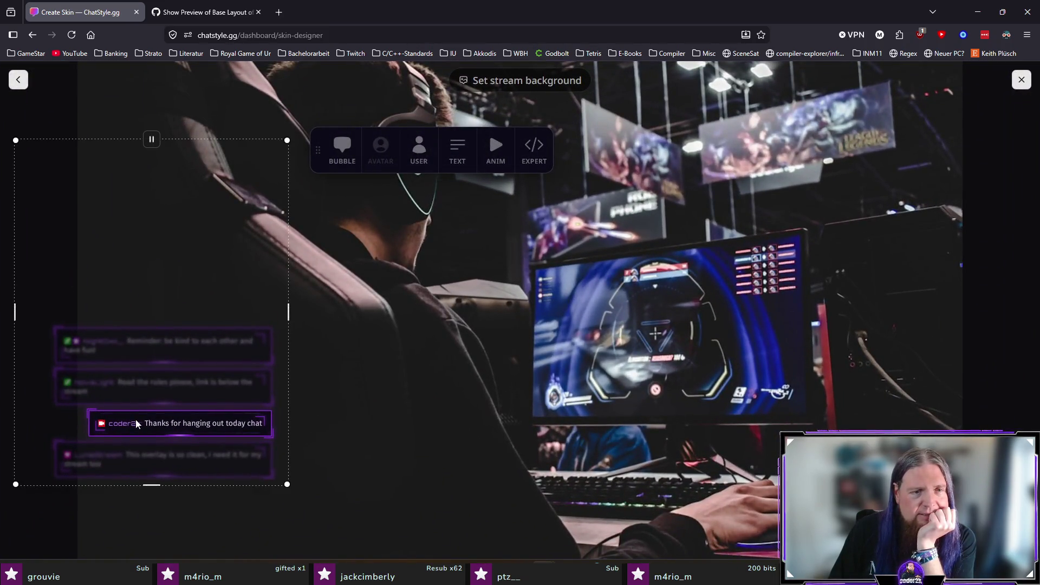
{"action": "left_click", "coordinate": [358, 152]}
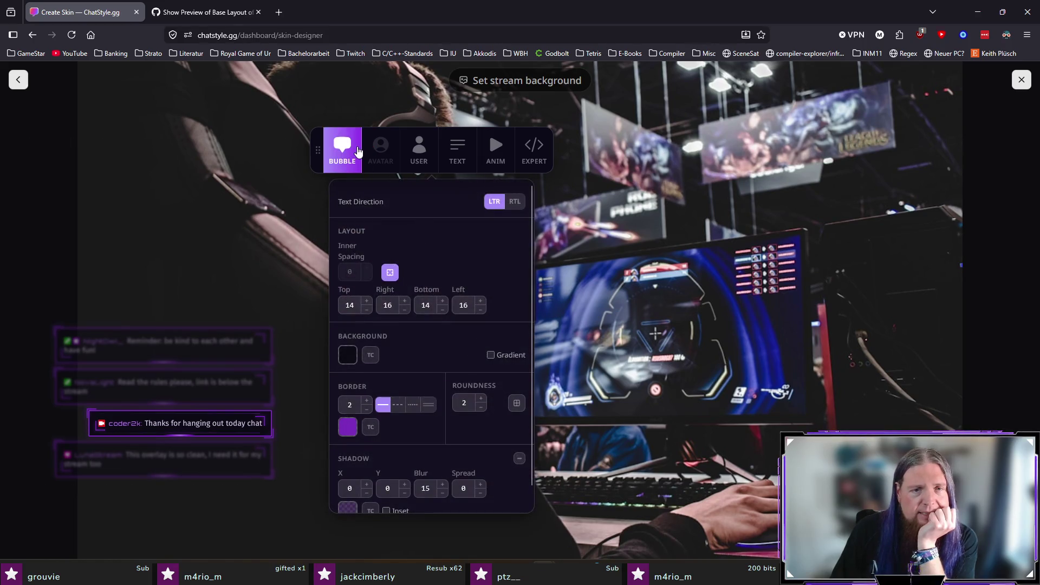
{"action": "left_click", "coordinate": [344, 426]}
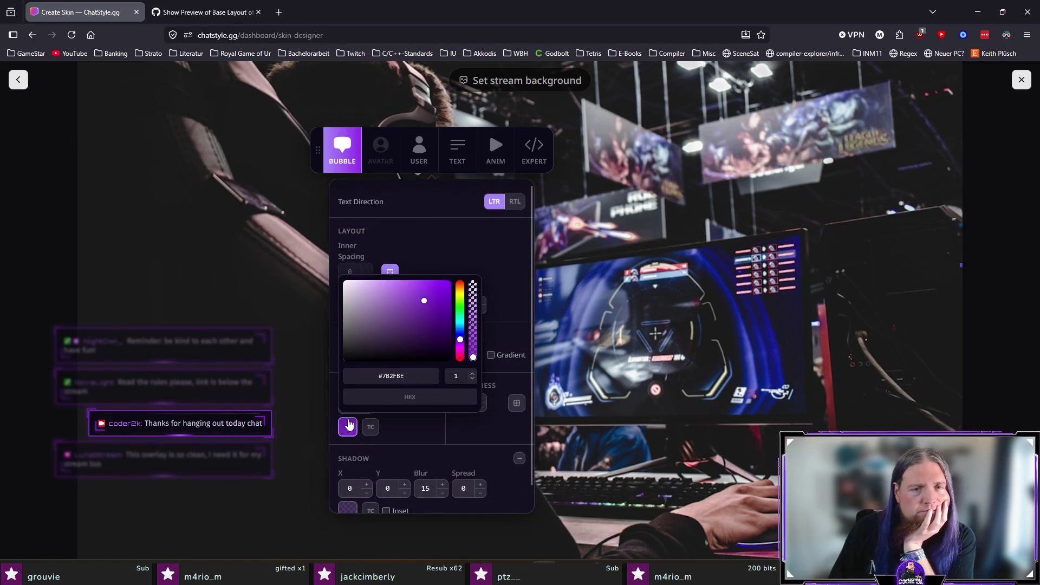
{"action": "mouse_move", "coordinate": [459, 339]}
{"action": "left_mouse_down"}
{"action": "mouse_move", "coordinate": [460, 284]}
{"action": "mouse_move", "coordinate": [431, 300]}
{"action": "left_mouse_up"}
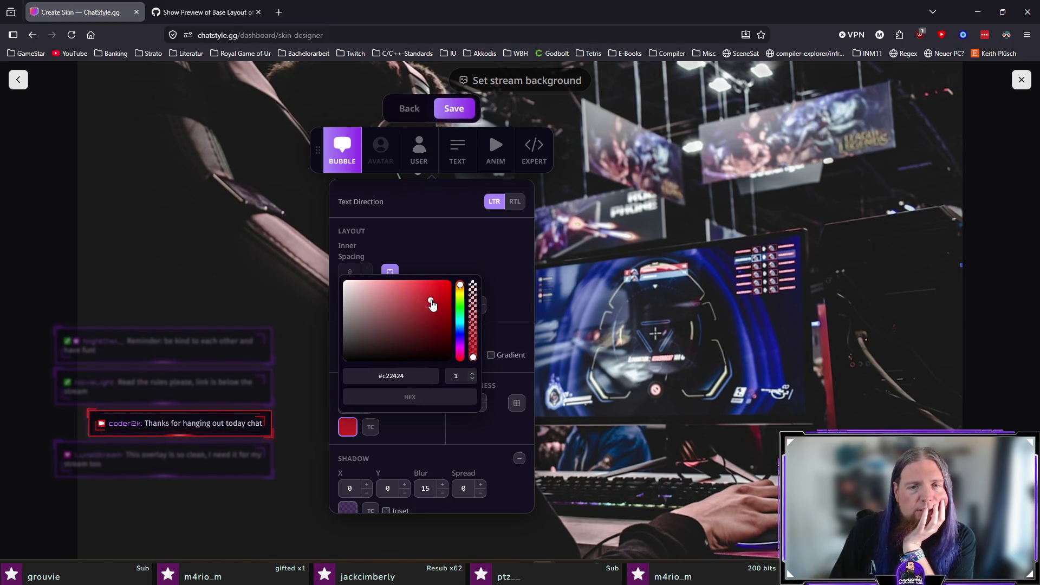
{"action": "left_click", "coordinate": [433, 454]}
{"action": "left_click", "coordinate": [460, 105]}
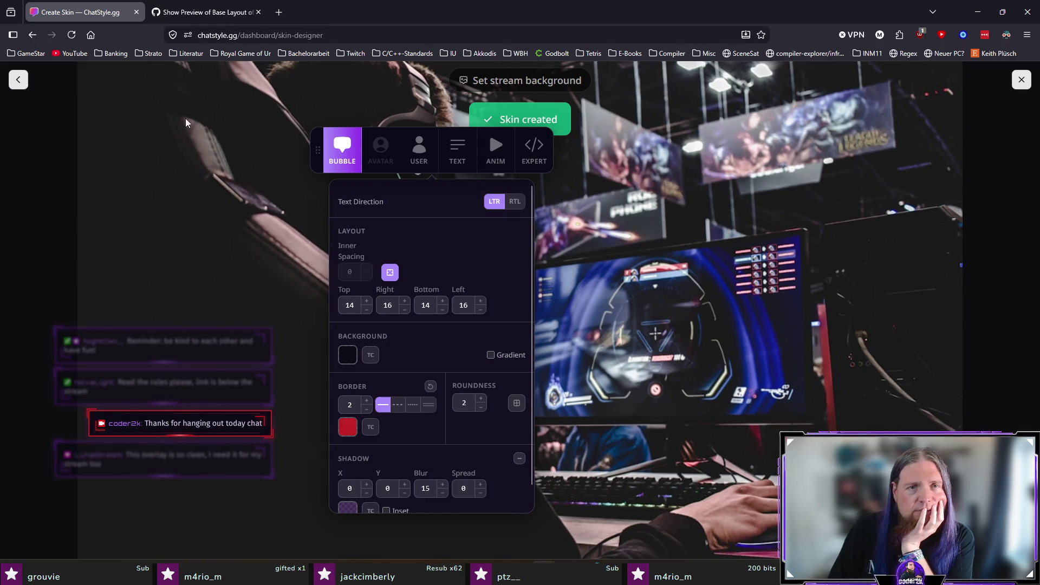
{"action": "left_click", "coordinate": [19, 80]}
{"action": "scroll", "coordinate": [847, 392], "scroll_direction": "down", "scroll_amount": 2}
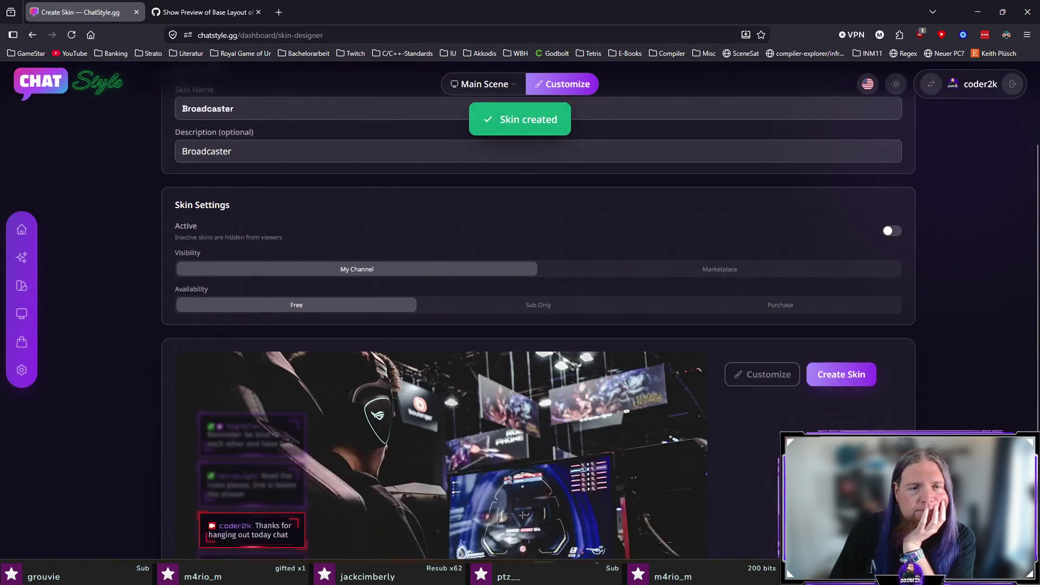
{"action": "scroll", "coordinate": [255, 423], "scroll_direction": "down", "scroll_amount": 2}
{"action": "scroll", "coordinate": [60, 266], "scroll_direction": "up", "scroll_amount": 4}
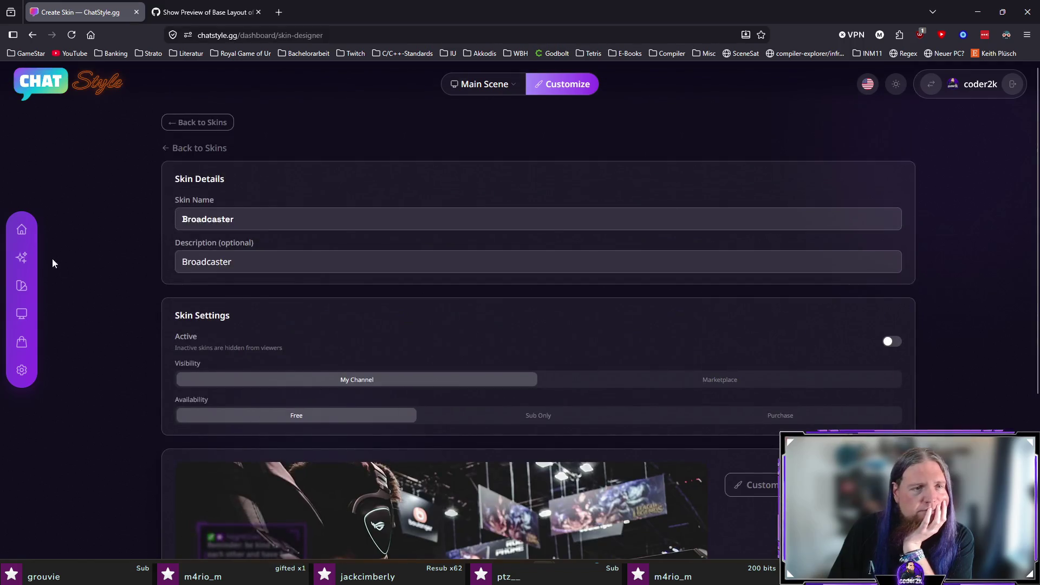
{"action": "left_click", "coordinate": [24, 288]}
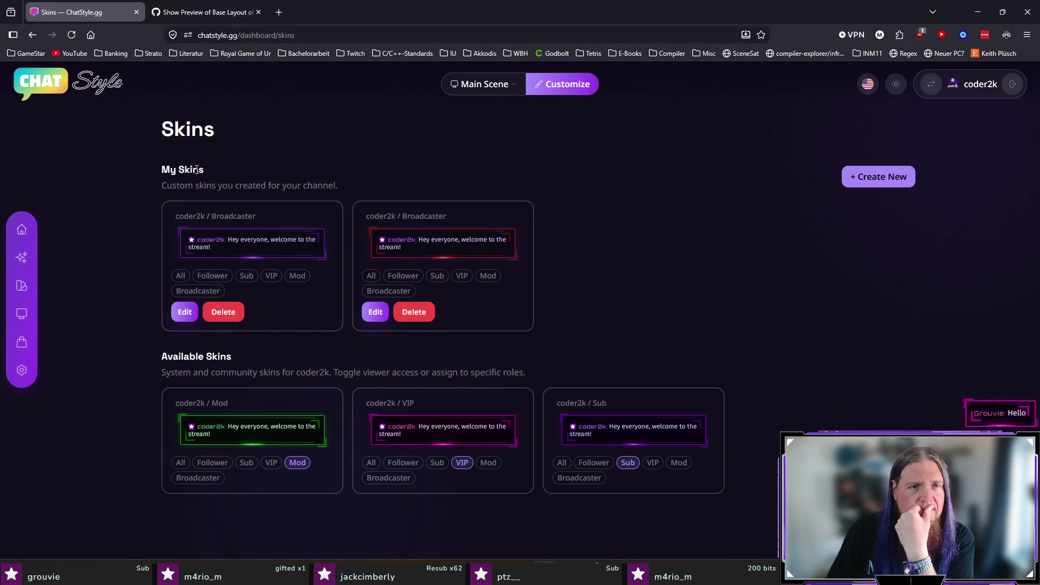
Delete the purple-bordered duplicate and open the remaining red Broadcaster skin for editing
{"action": "left_click", "coordinate": [224, 312]}
{"action": "left_click", "coordinate": [526, 349]}
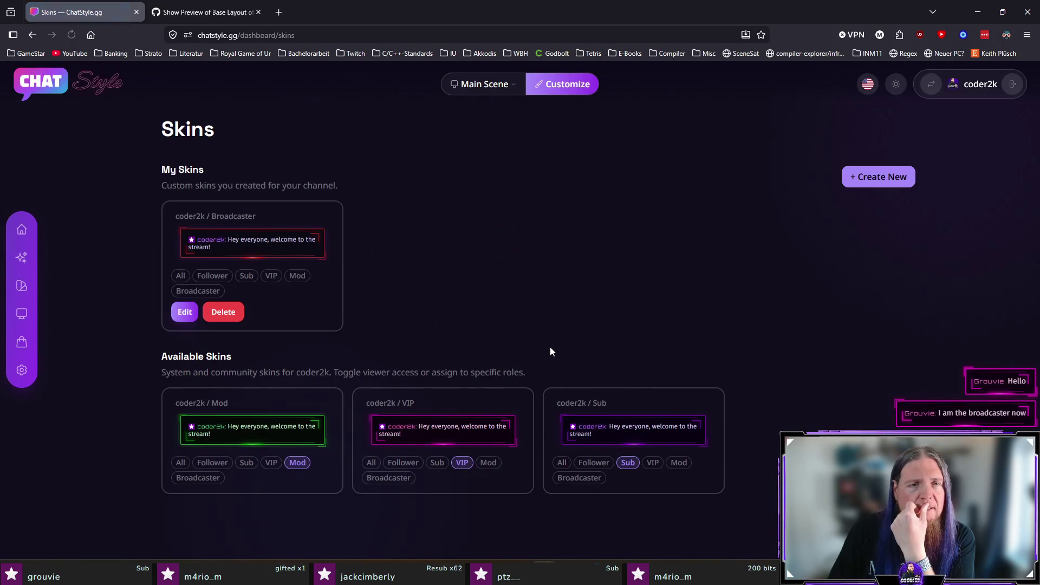
{"action": "left_click", "coordinate": [197, 289]}
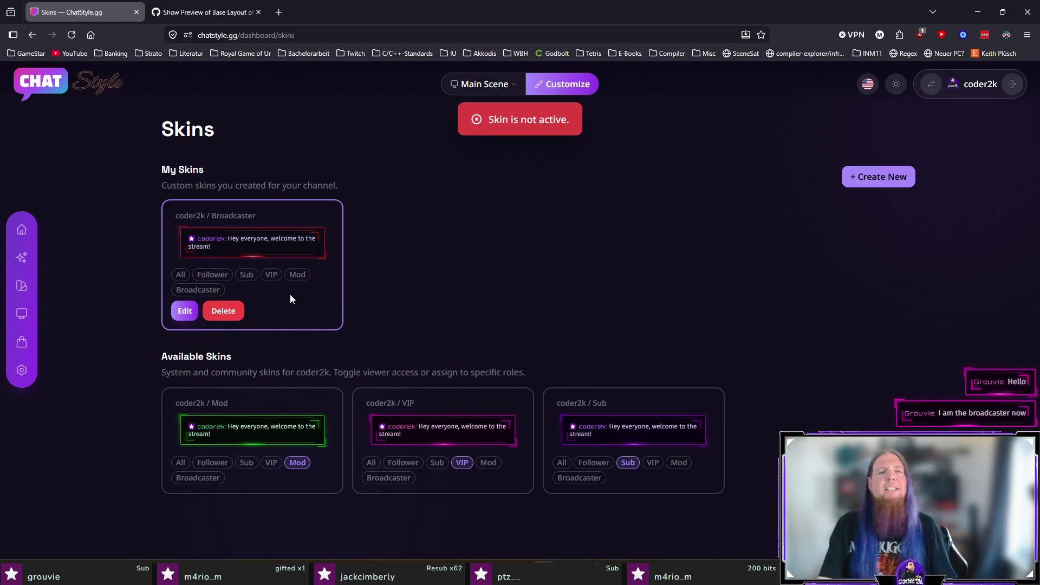
{"action": "left_click", "coordinate": [187, 314]}
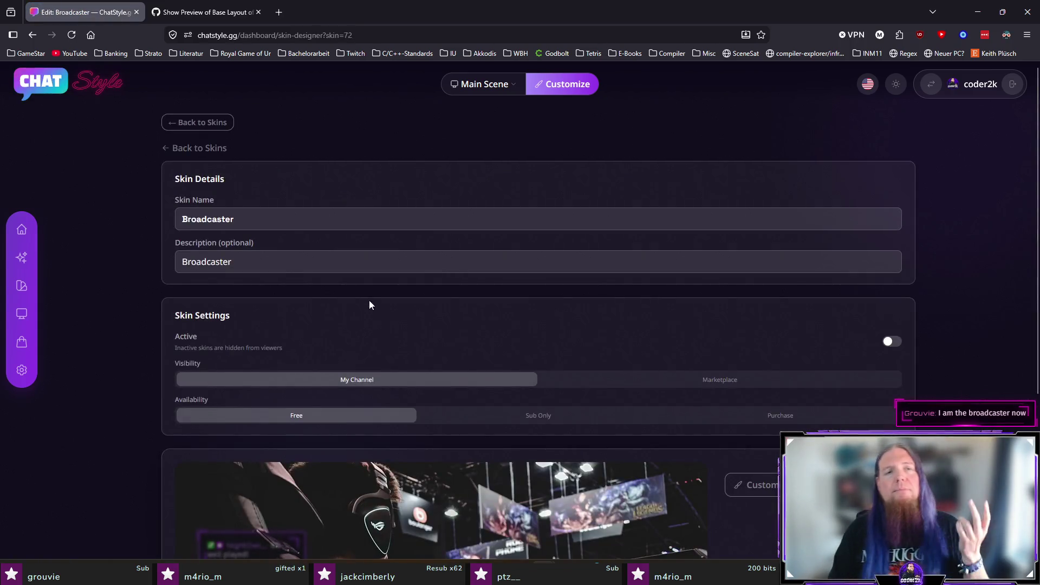
Switch the red Broadcaster skin to active and reopen it from the skins list
{"action": "left_click", "coordinate": [892, 342]}
{"action": "scroll", "coordinate": [955, 342], "scroll_direction": "down", "scroll_amount": 4}
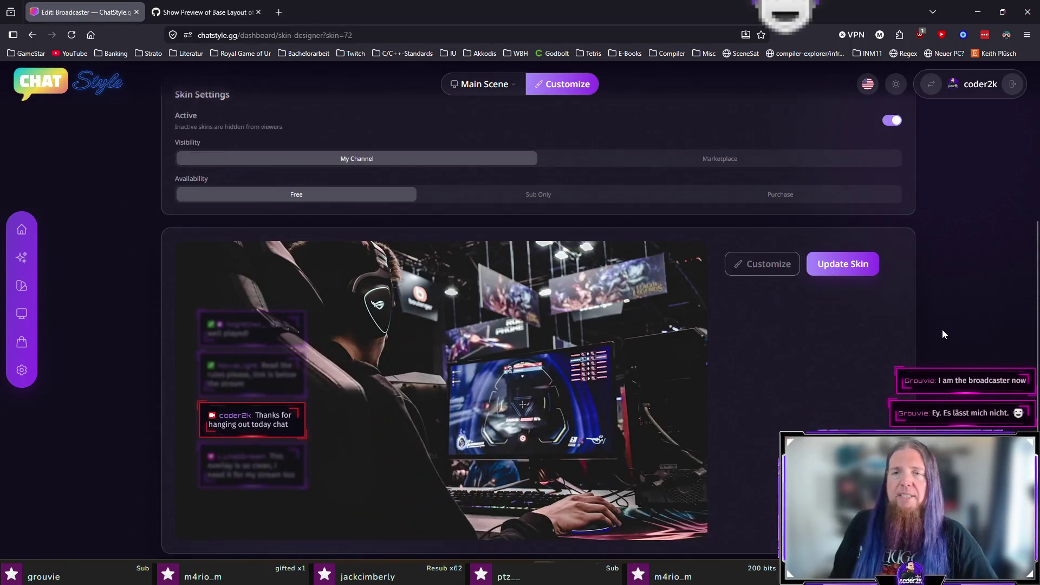
{"action": "scroll", "coordinate": [910, 339], "scroll_direction": "up", "scroll_amount": 4}
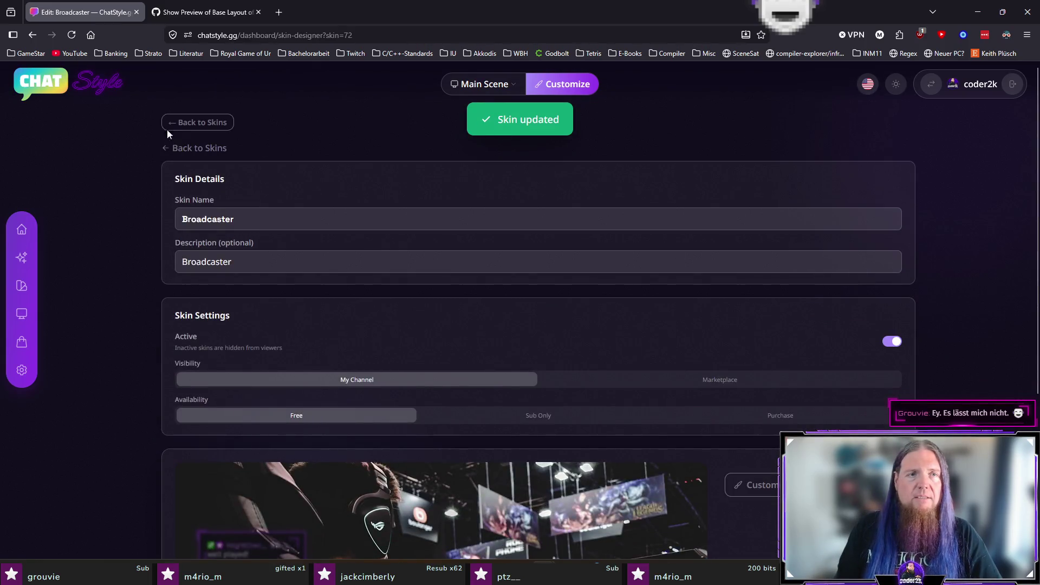
{"action": "left_click", "coordinate": [167, 131]}
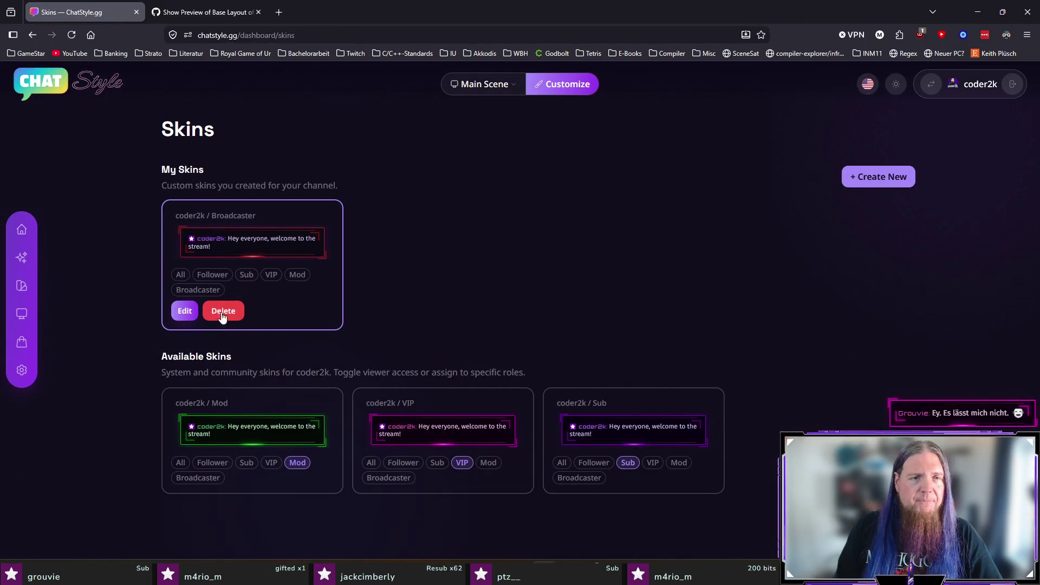
{"action": "left_click", "coordinate": [185, 312]}
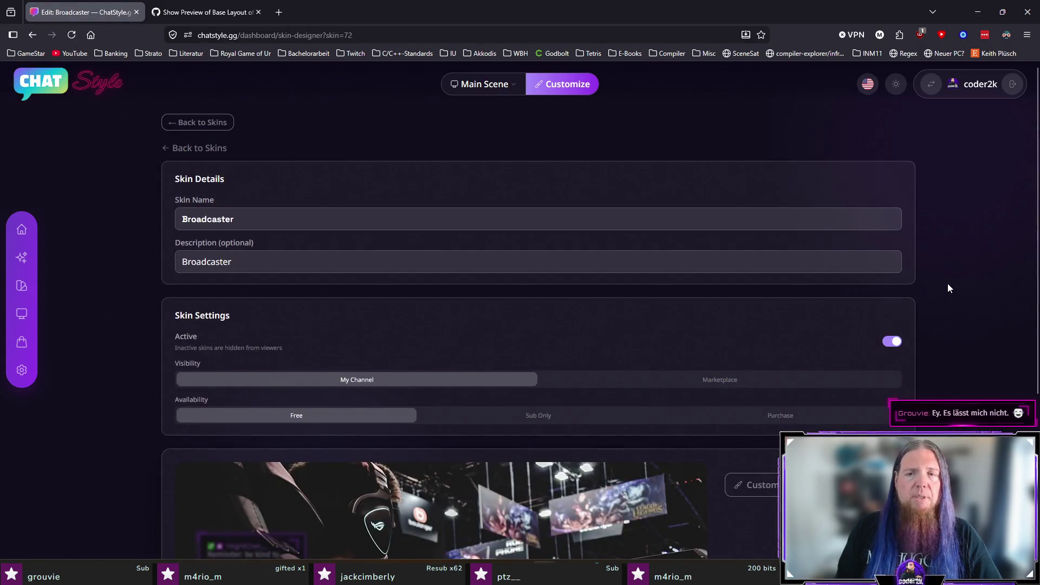
Back on the Skins overview, assign the Broadcaster skin to the Broadcaster role
{"action": "scroll", "coordinate": [948, 287], "scroll_direction": "down", "scroll_amount": 4}
{"action": "scroll", "coordinate": [948, 289], "scroll_direction": "up", "scroll_amount": 4}
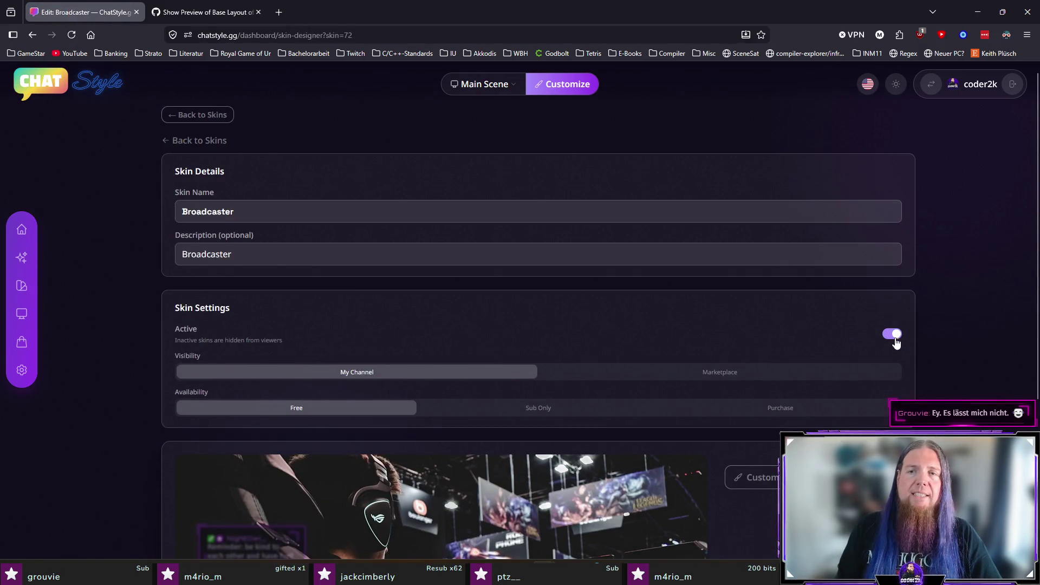
{"action": "scroll", "coordinate": [894, 341], "scroll_direction": "down", "scroll_amount": 1}
{"action": "scroll", "coordinate": [883, 333], "scroll_direction": "down", "scroll_amount": 3}
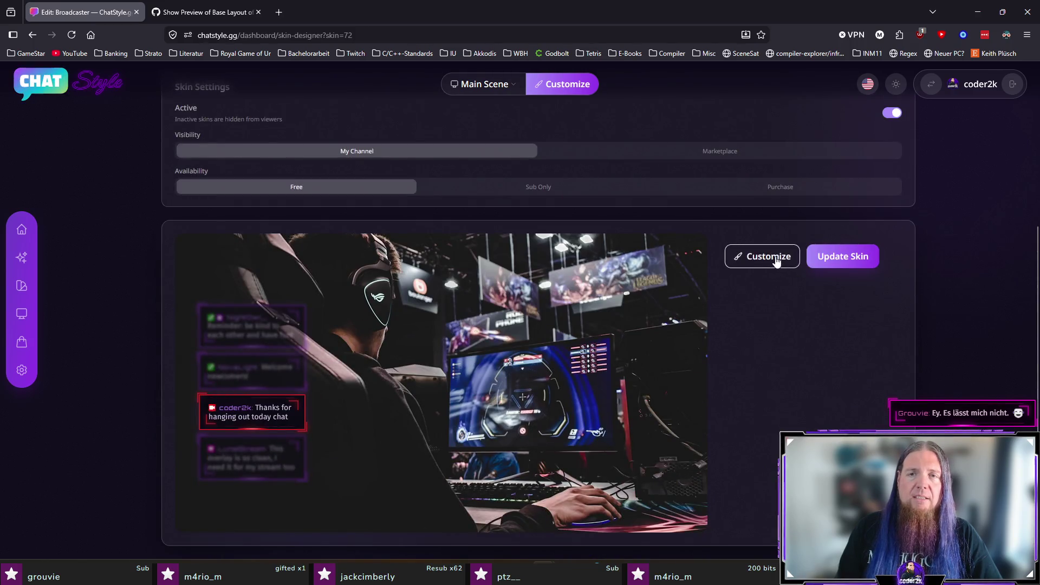
{"action": "scroll", "coordinate": [65, 173], "scroll_direction": "up", "scroll_amount": 4}
{"action": "left_click", "coordinate": [196, 123]}
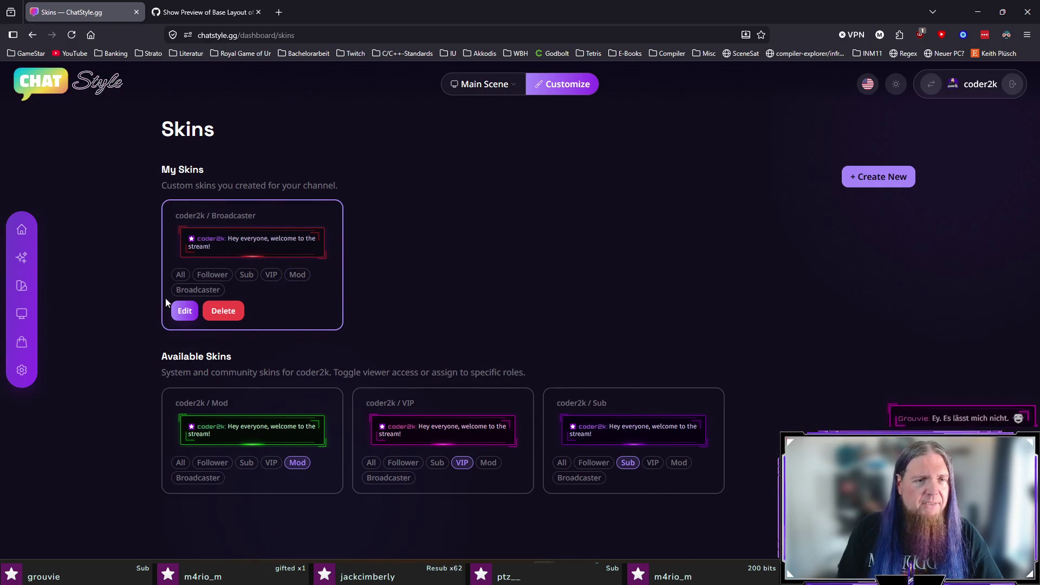
{"action": "left_click", "coordinate": [190, 294]}
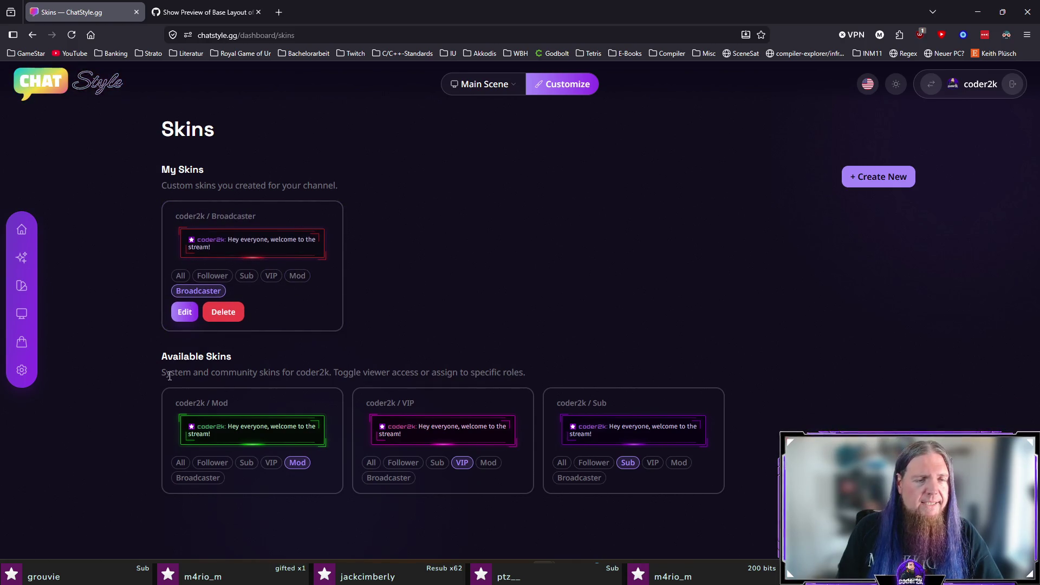
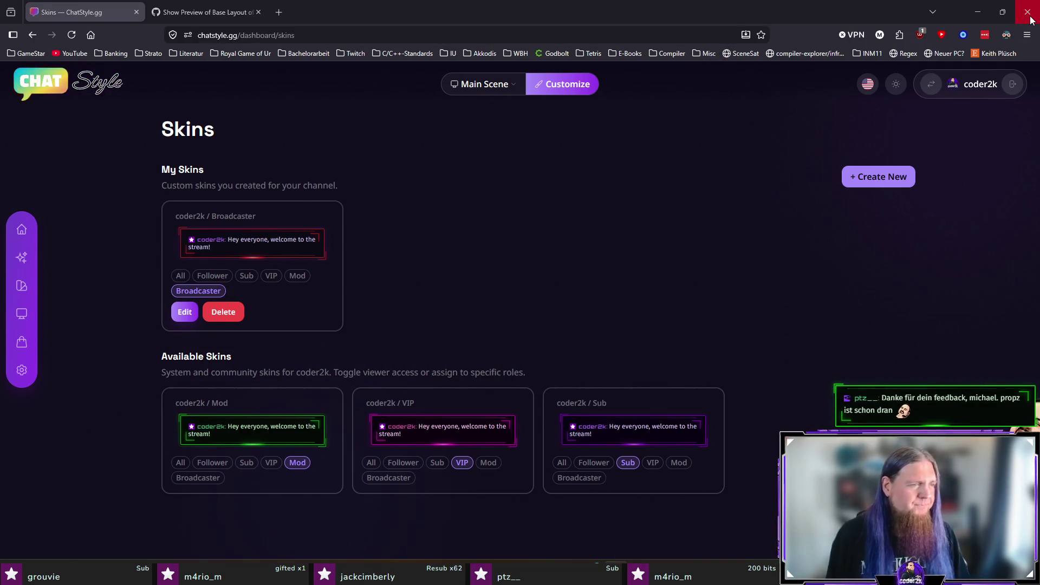
Close the foreground browser window and open a new tab beside the ChatStyle Skins dashboard
{"action": "left_click", "coordinate": [1027, 11]}
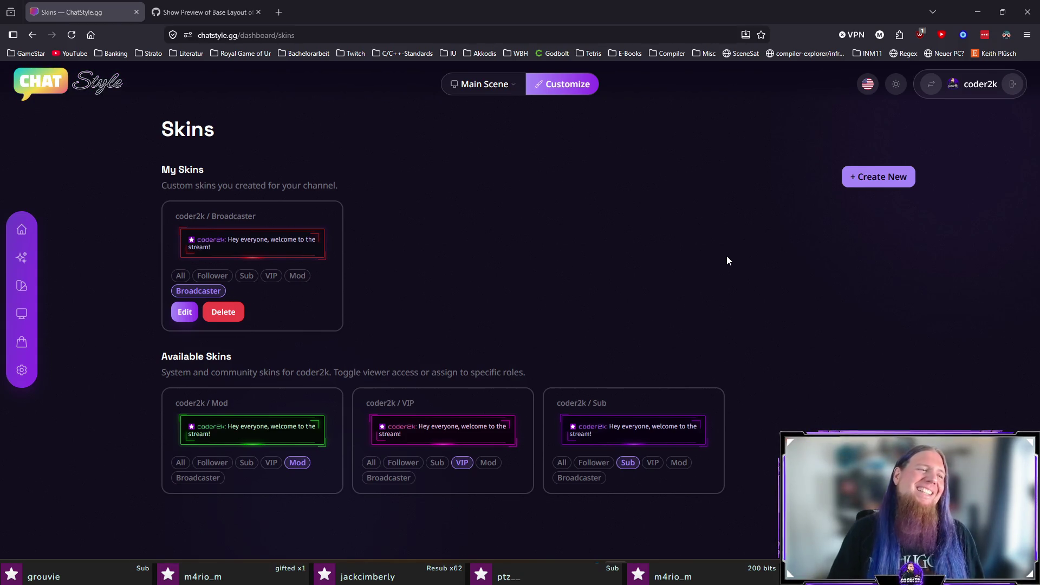
{"action": "left_click", "coordinate": [286, 14]}
Load twitch.tv/propz_tv so the Propz_tv live stream plays with its chat
{"action": "type", "text": "twitch.tv/"}
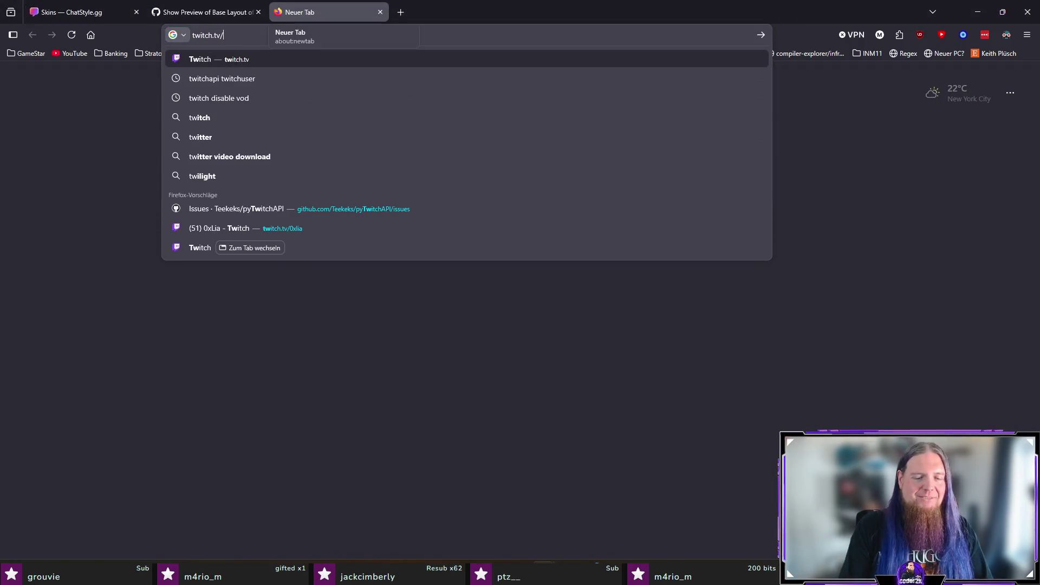
{"action": "type", "text": "propz_tv"}
{"action": "key", "text": "Return"}
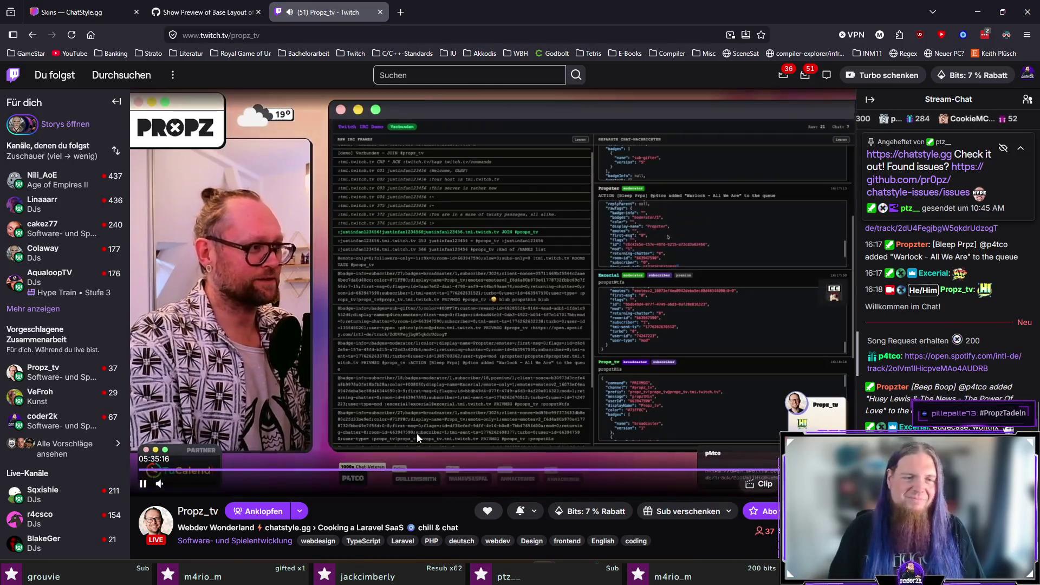
{"action": "mouse_move", "coordinate": [196, 489]}
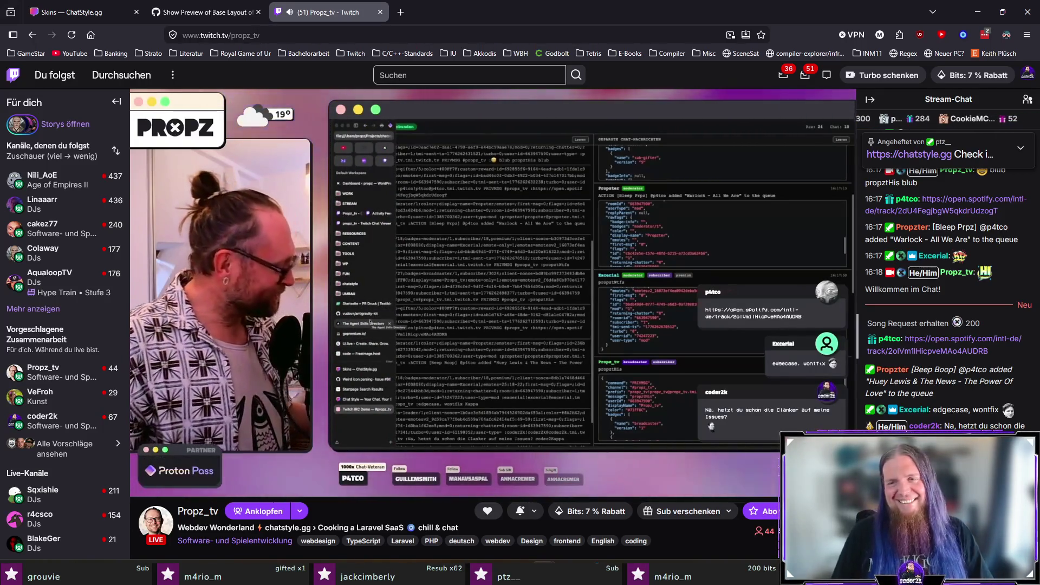
Post an emote starting ':l' in the Propz_tv chat, then close the Twitch tab
{"action": "type", "text": ":l"}
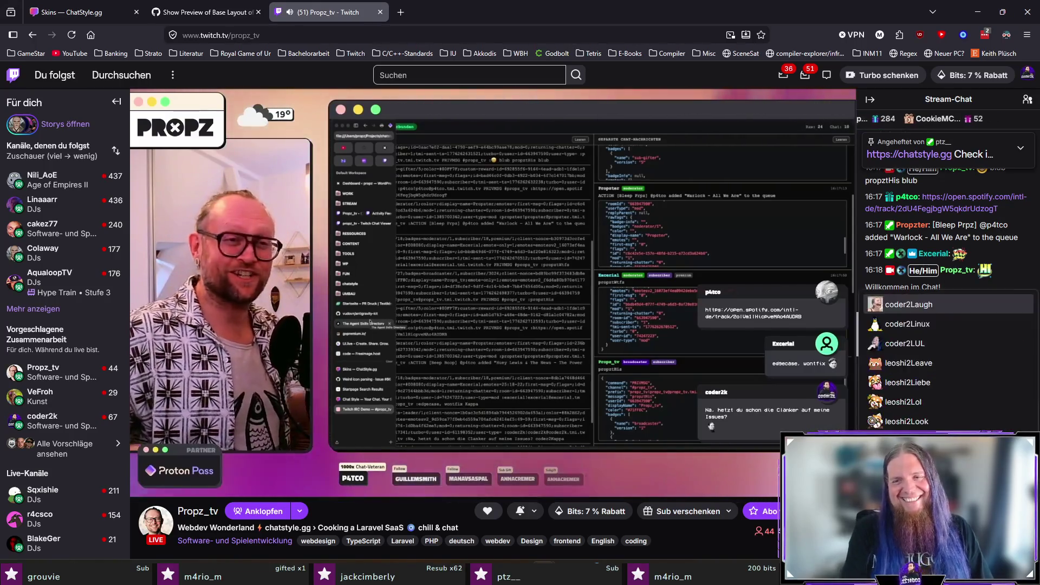
{"action": "key", "text": "Escape"}
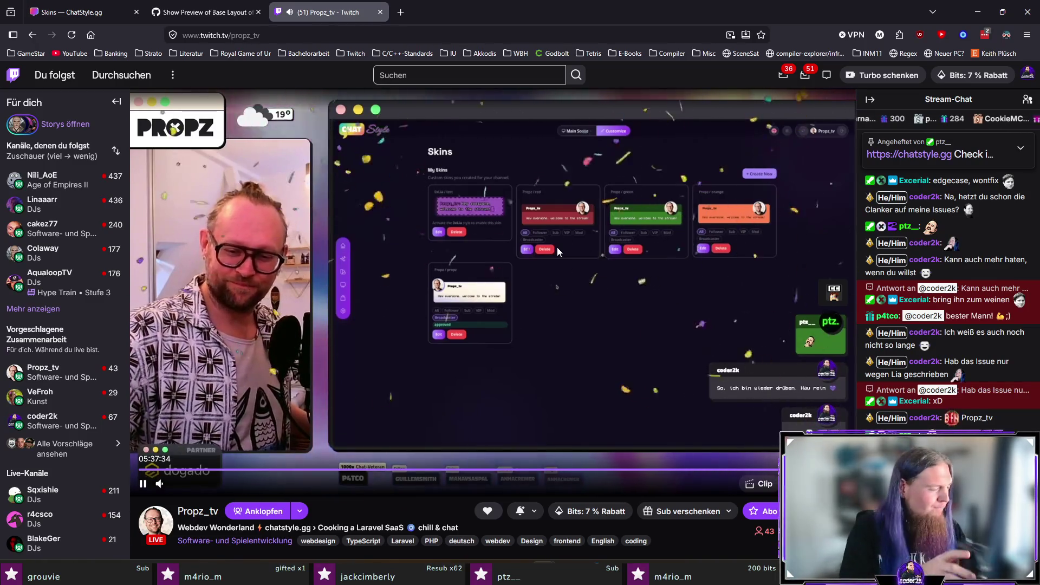
{"action": "middle_click", "coordinate": [333, 12]}
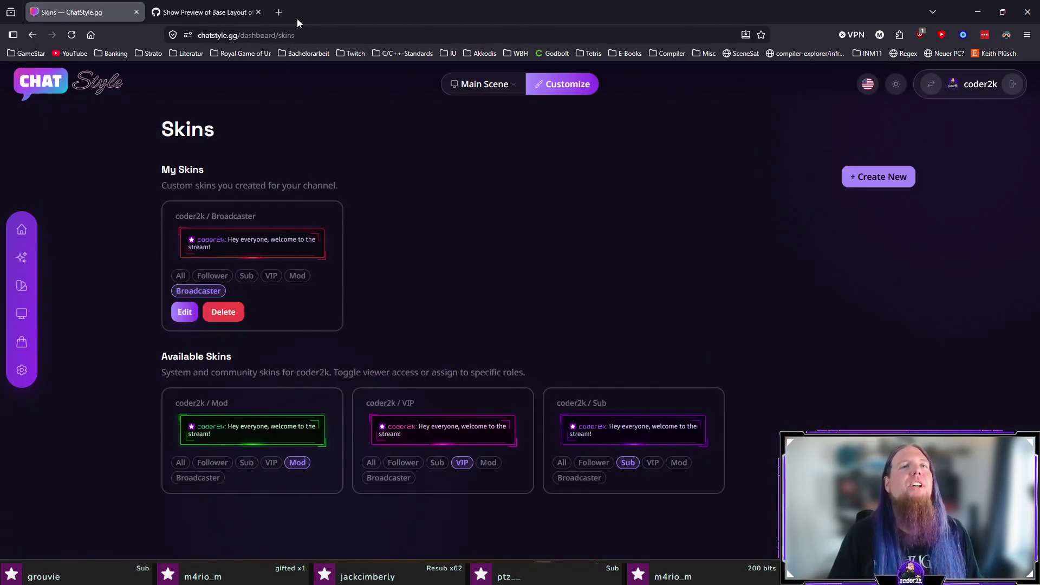
Close the ChatStyle and GitHub issue tabs and focus TeXstudio at the end of line 198
{"action": "middle_click", "coordinate": [108, 17]}
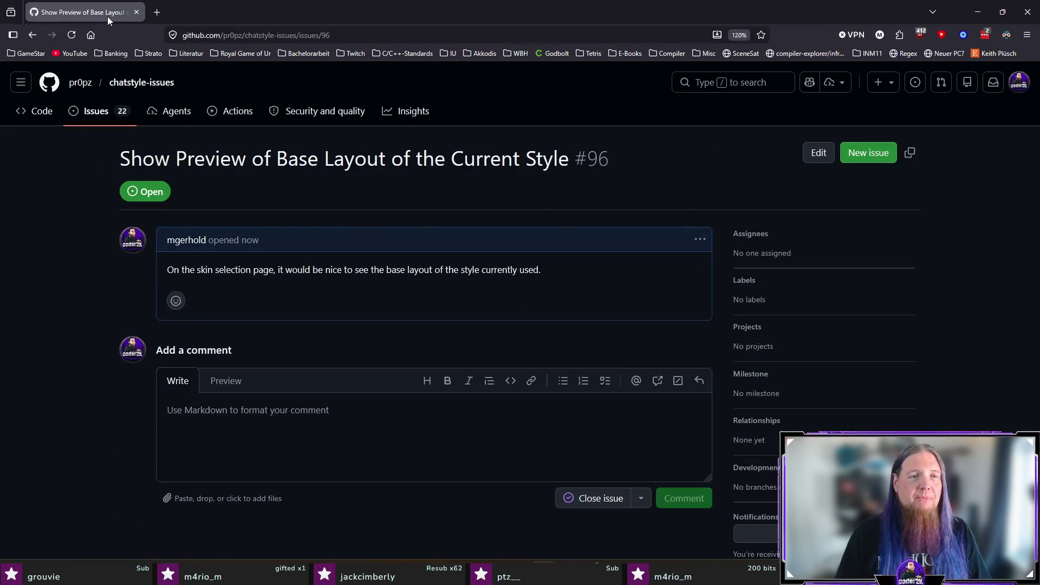
{"action": "middle_click", "coordinate": [108, 16]}
{"action": "left_click", "coordinate": [486, 370]}
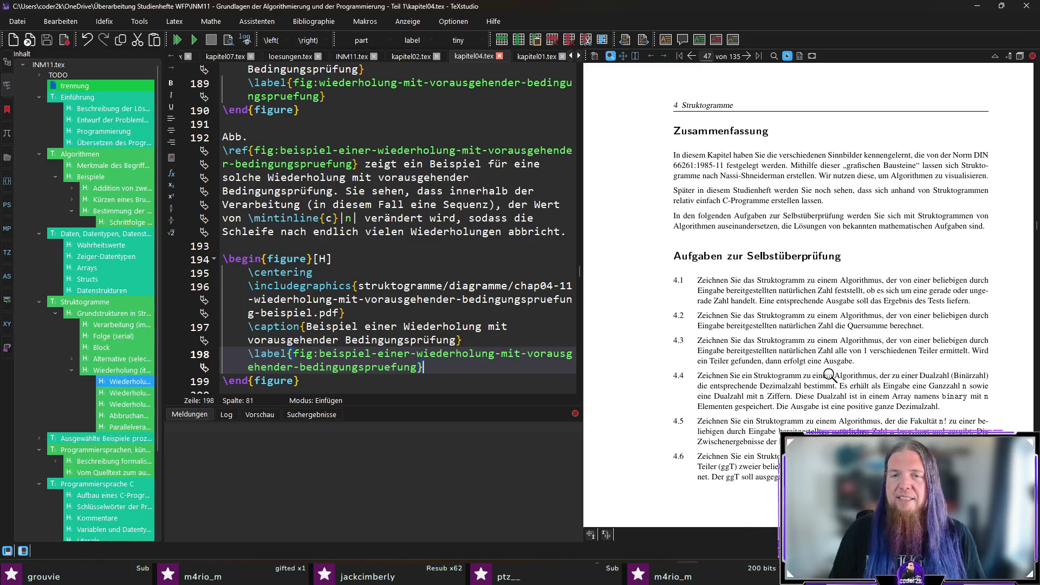
Switch the TeXstudio editor to kapitel05.tex at its Chapter 5 heading
{"action": "scroll", "coordinate": [686, 306], "scroll_direction": "down", "scroll_amount": 5}
{"action": "left_click", "coordinate": [687, 305], "text": "ctrl"}
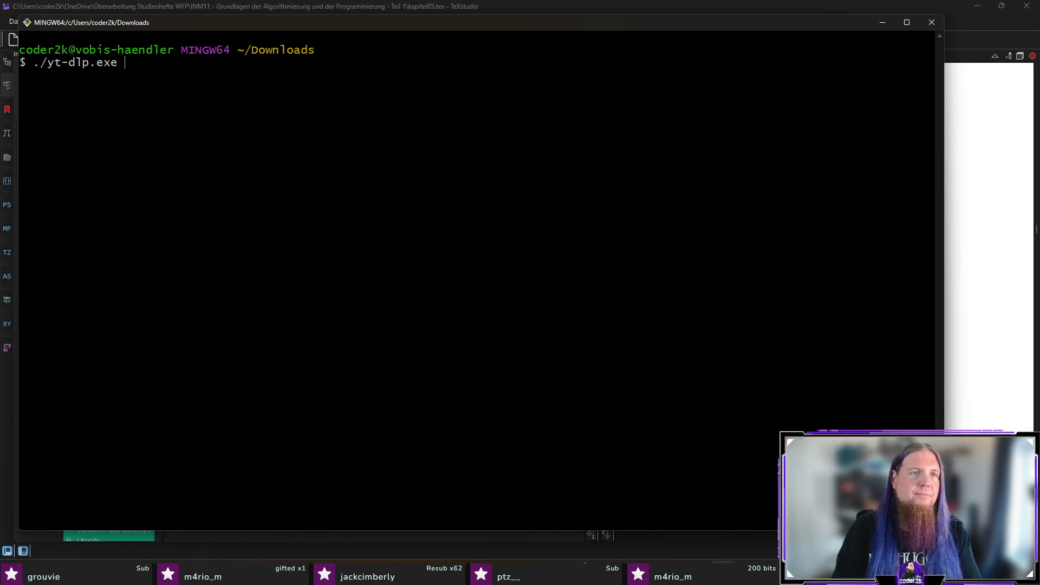
Paste the YouTube Short URL after ./yt-dlp.exe, download it, and minimize the terminal
{"action": "right_click", "coordinate": [464, 162]}
{"action": "left_click", "coordinate": [370, 131]}
{"action": "type", "text": "https://www.youtube.com/shorts/gDcmI-rmr9s"}
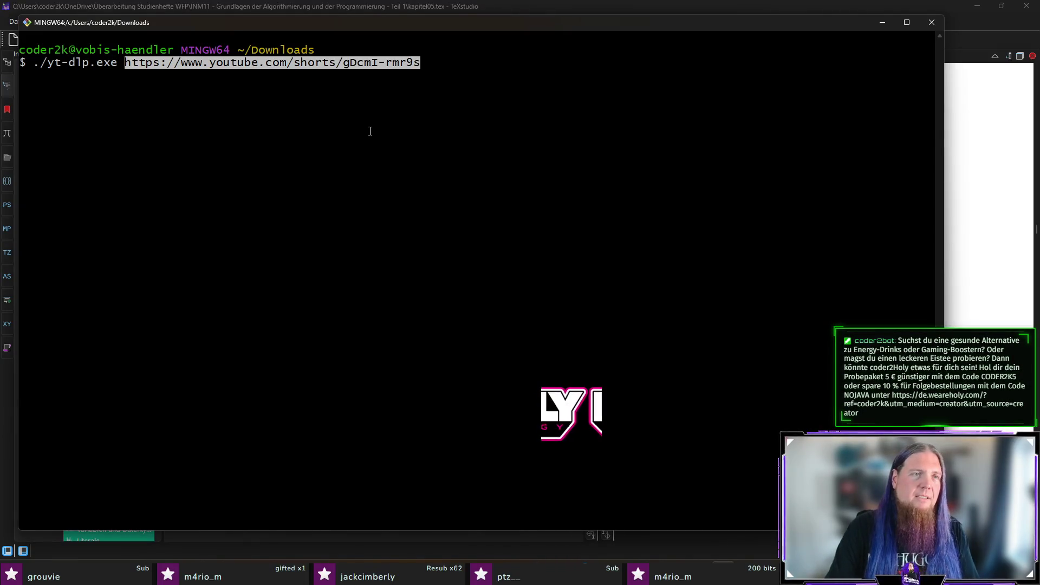
{"action": "key", "text": "Return"}
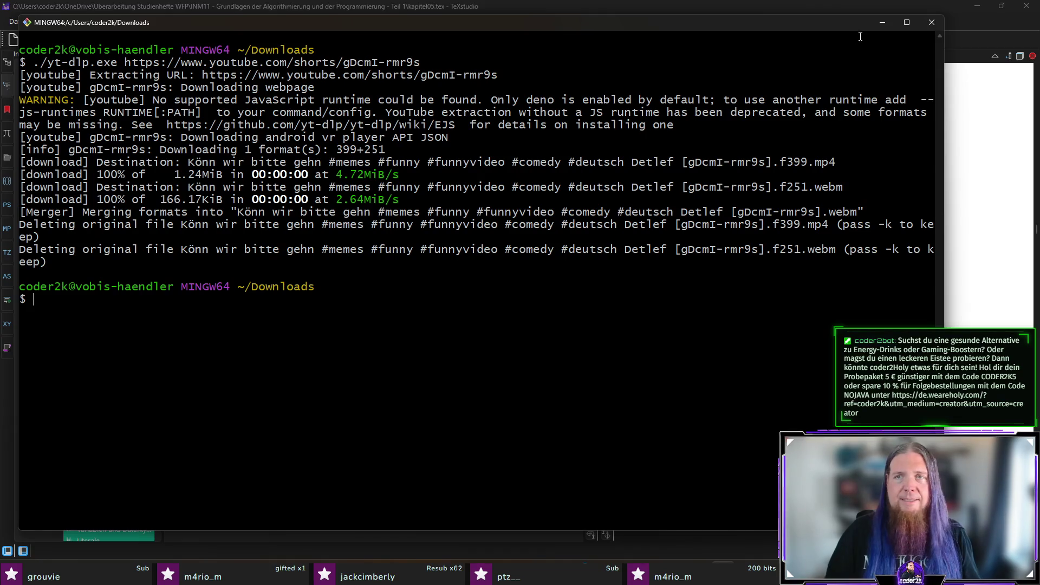
{"action": "left_click", "coordinate": [876, 26]}
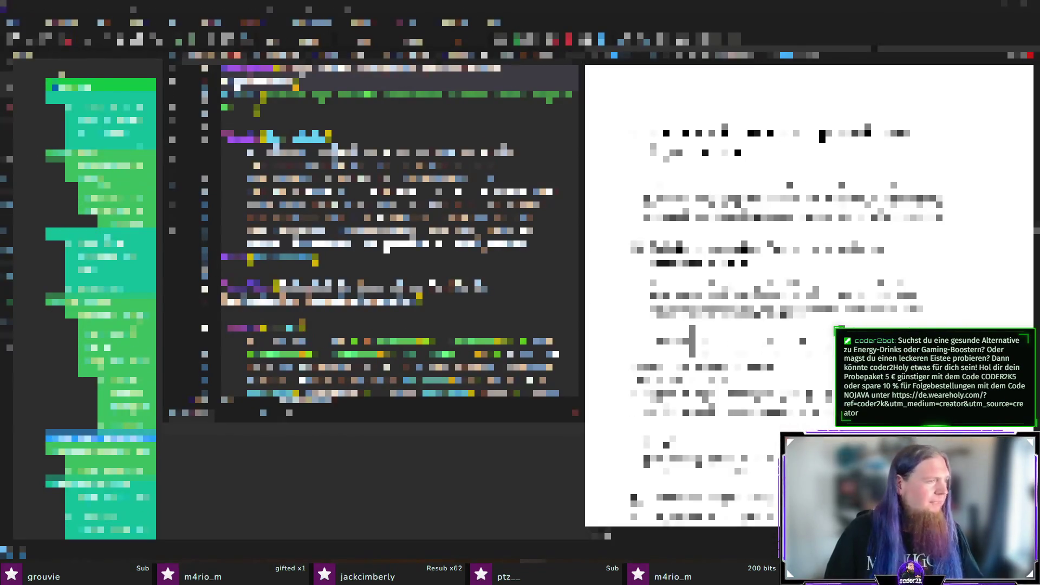
Create the bittegehen project, place the downloaded Short on its timeline, and play it
{"action": "key", "text": "super"}
{"action": "type", "text": "down"}
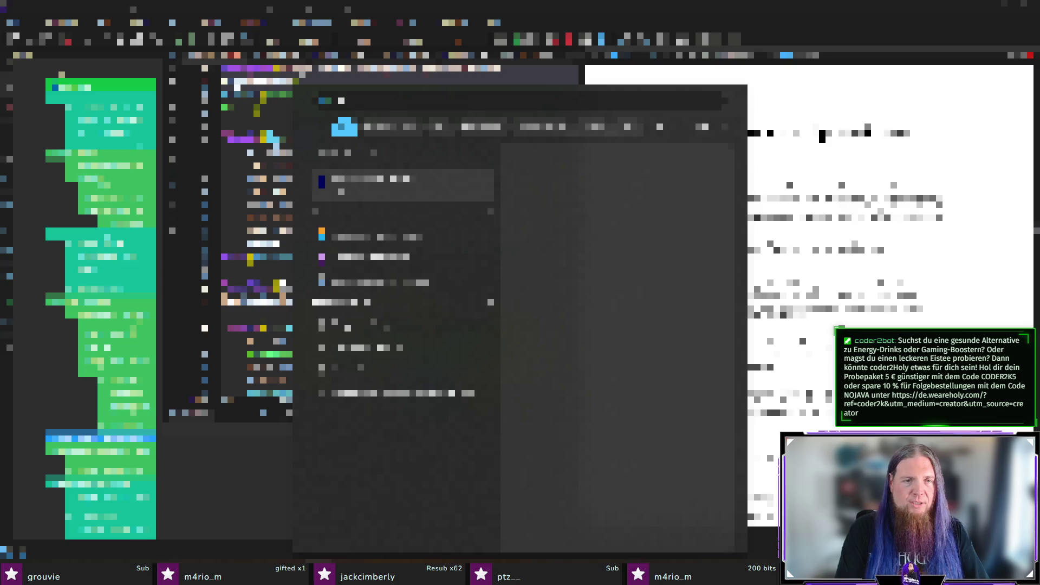
{"action": "key", "text": "Return"}
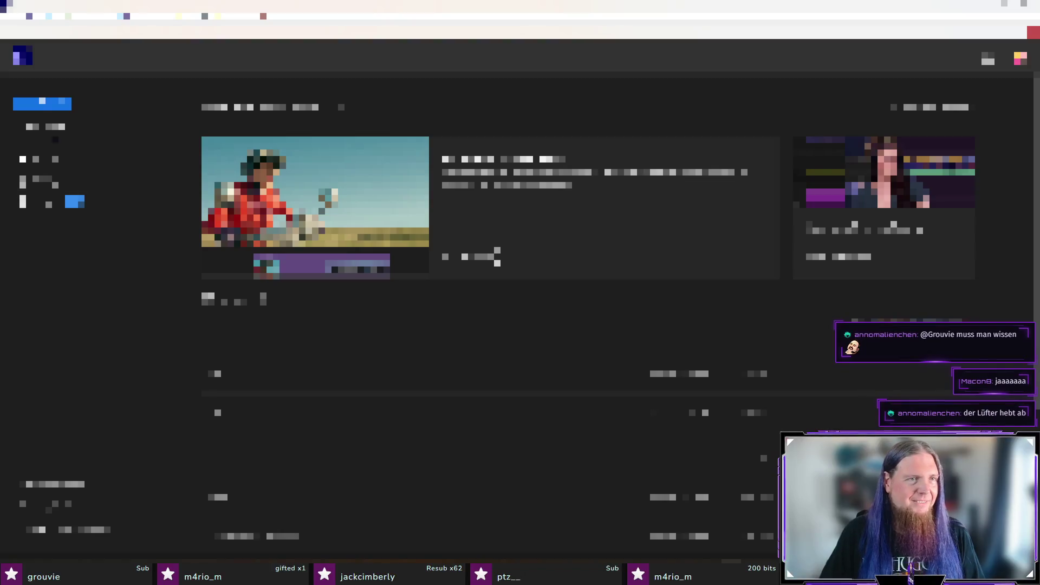
{"action": "left_click", "coordinate": [54, 105]}
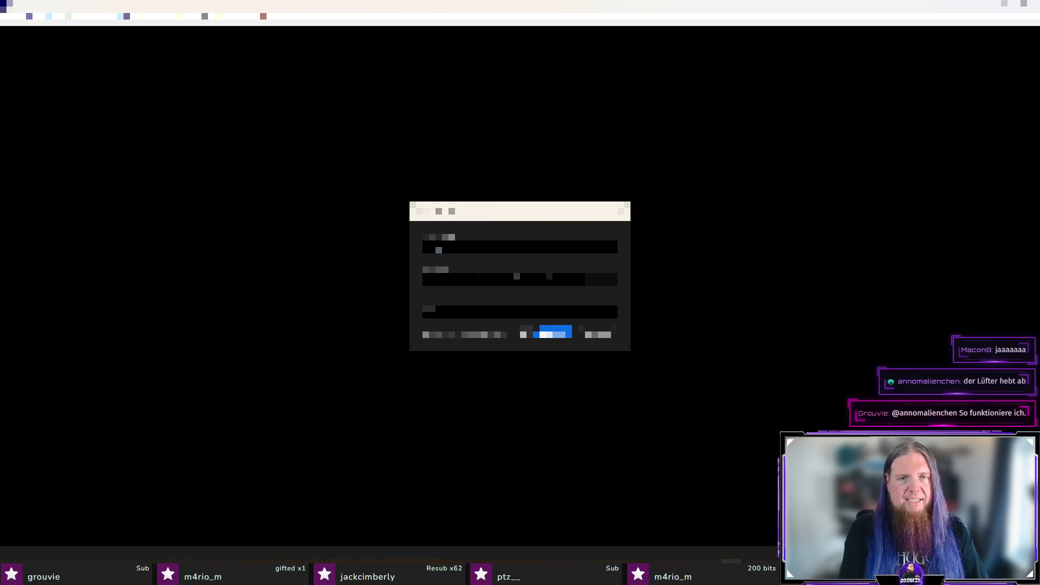
{"action": "key", "text": "Return"}
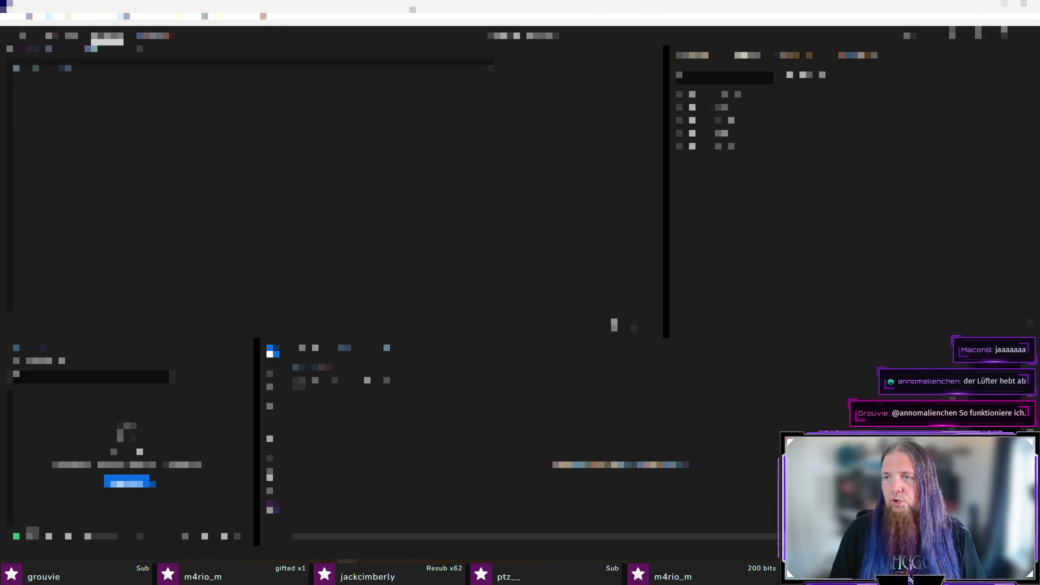
{"action": "mouse_move", "coordinate": [487, 382]}
{"action": "left_mouse_down"}
{"action": "mouse_move", "coordinate": [450, 457]}
{"action": "mouse_move", "coordinate": [421, 455]}
{"action": "mouse_move", "coordinate": [432, 455]}
{"action": "left_mouse_up"}
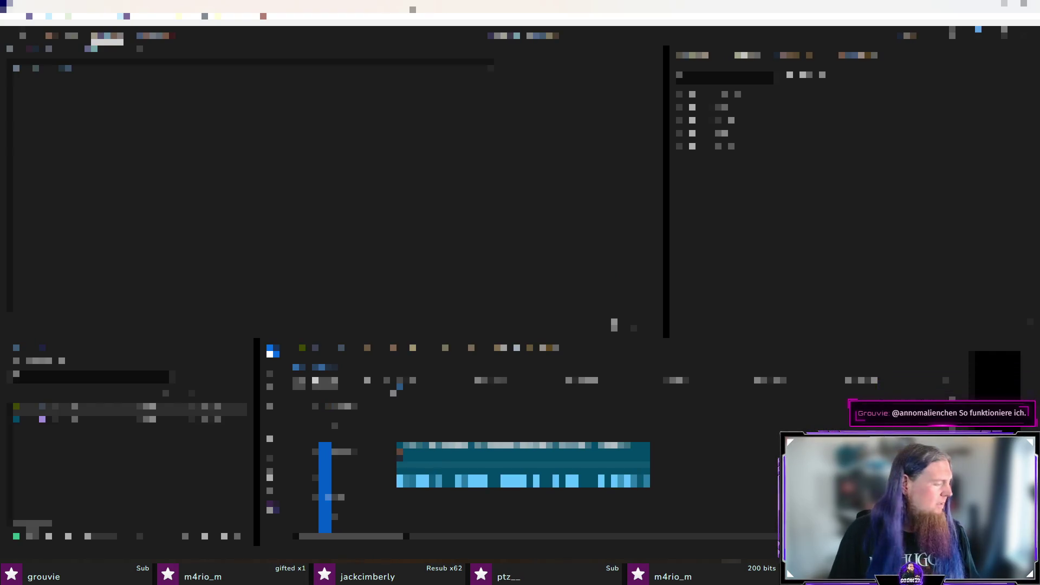
{"action": "key", "text": "space"}
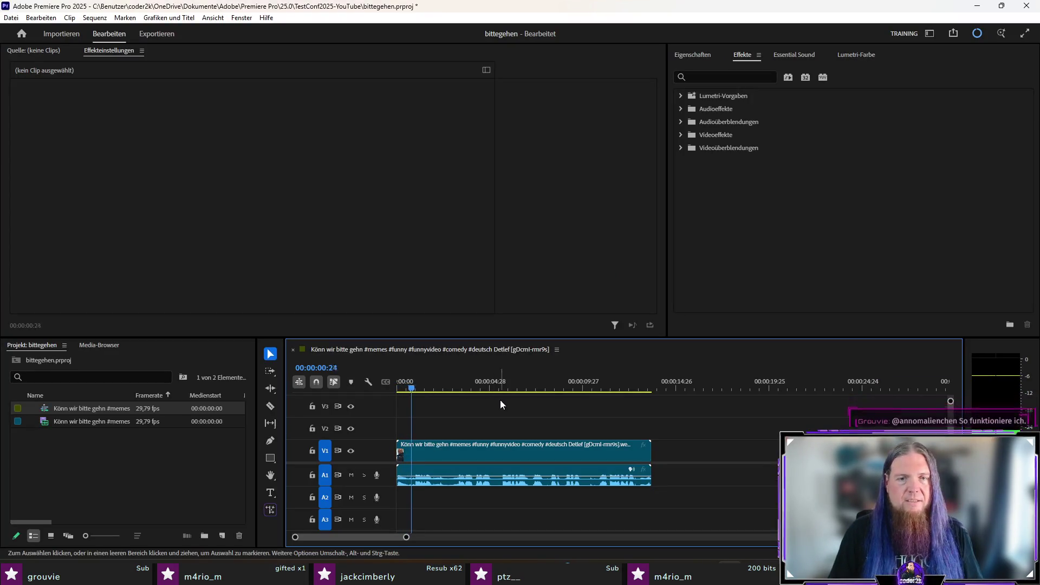
Split the clip at 00:00:00:26, delete the opening piece, and shift the rest toward zero
{"action": "key", "text": "space"}
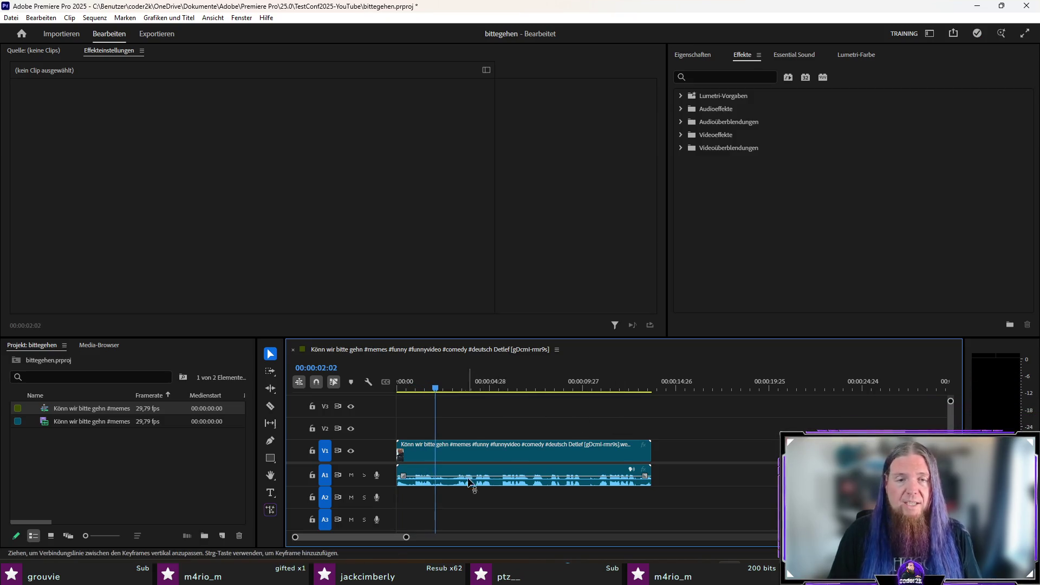
{"action": "left_click", "coordinate": [470, 478]}
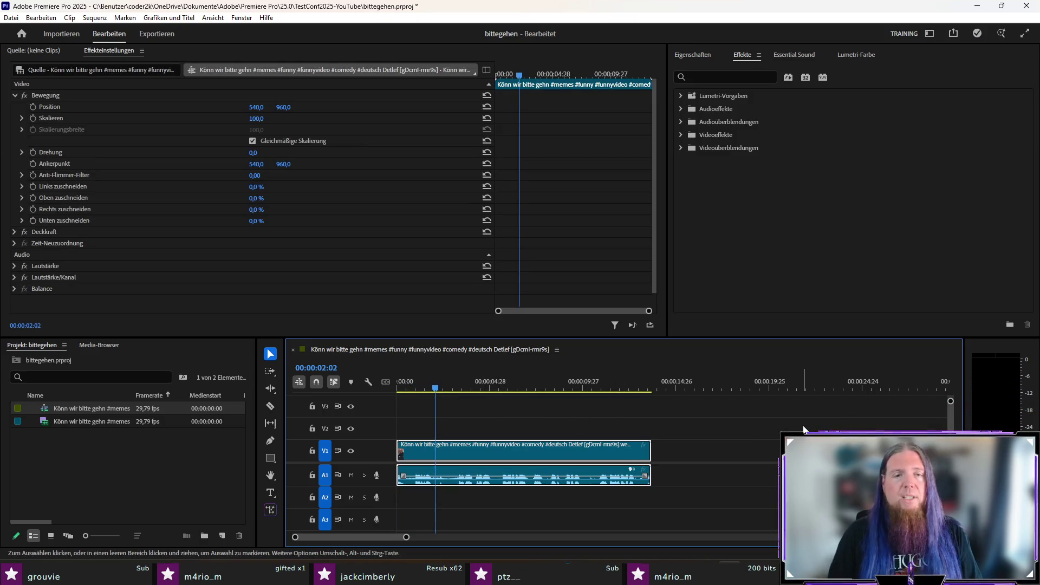
{"action": "key", "text": "space"}
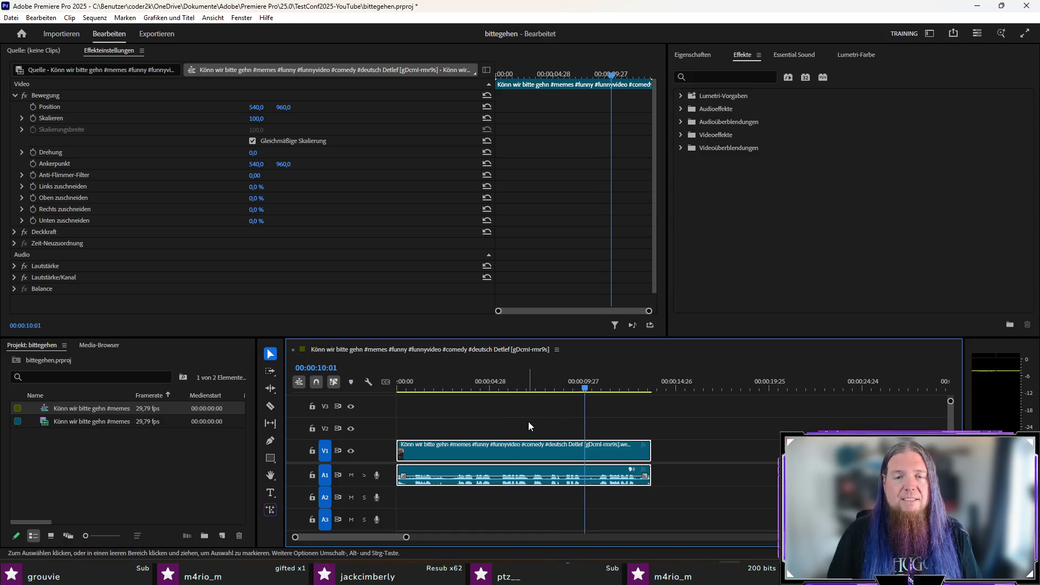
{"action": "left_click", "coordinate": [412, 388]}
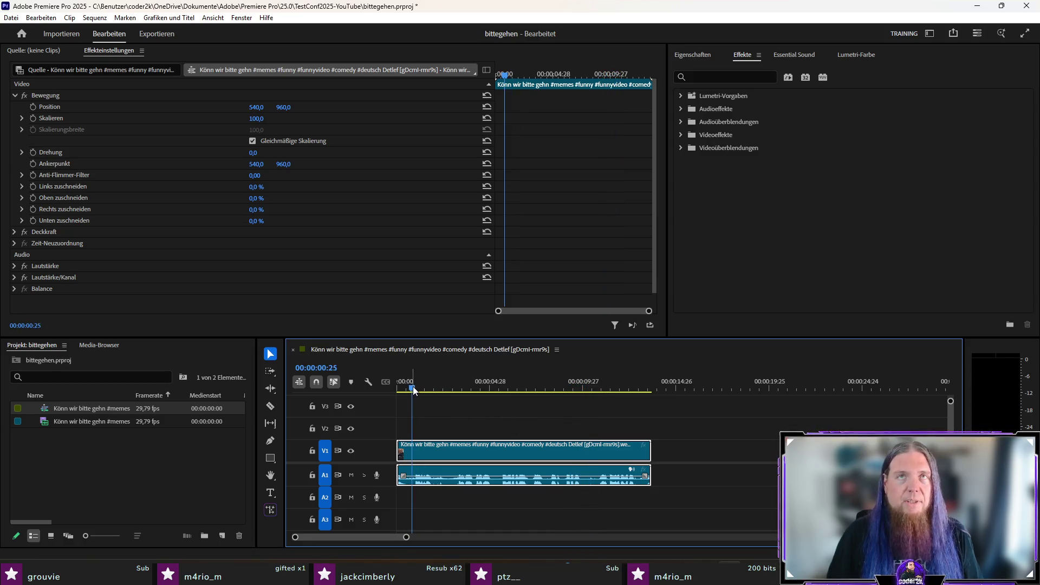
{"action": "left_click", "coordinate": [416, 388]}
{"action": "left_click", "coordinate": [414, 387]}
{"action": "key", "text": "ctrl+k"}
{"action": "left_click", "coordinate": [402, 449]}
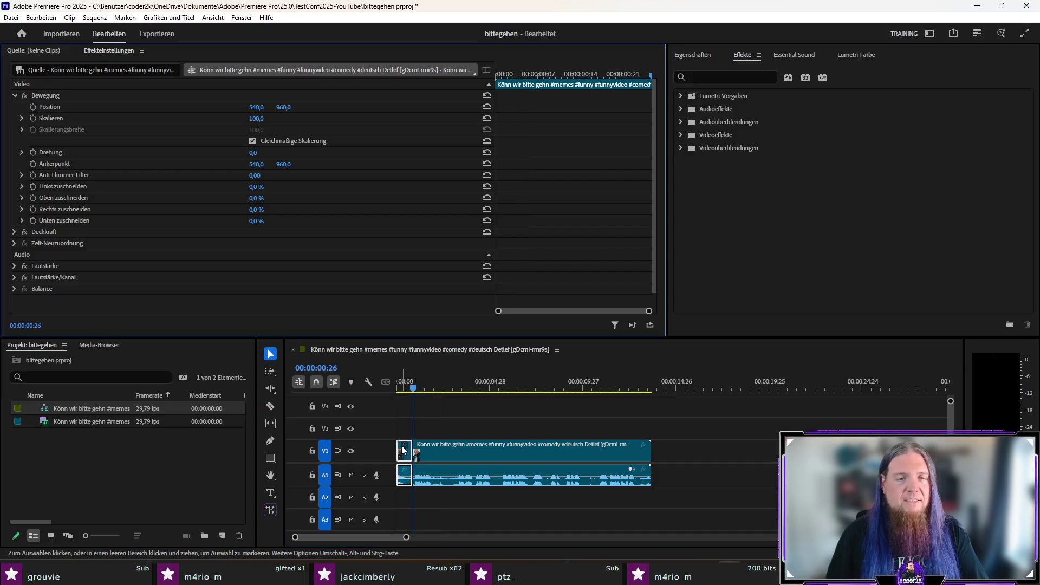
{"action": "key", "text": "Delete"}
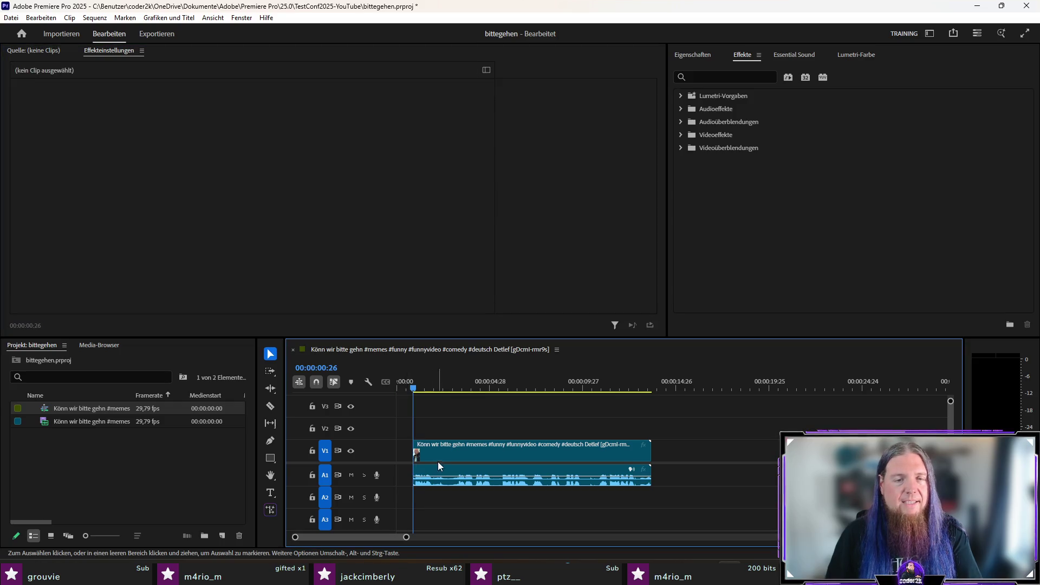
{"action": "left_click_drag", "start_coordinate": [439, 467], "coordinate": [423, 467]}
{"action": "key", "text": "Home"}
{"action": "key", "text": "space"}
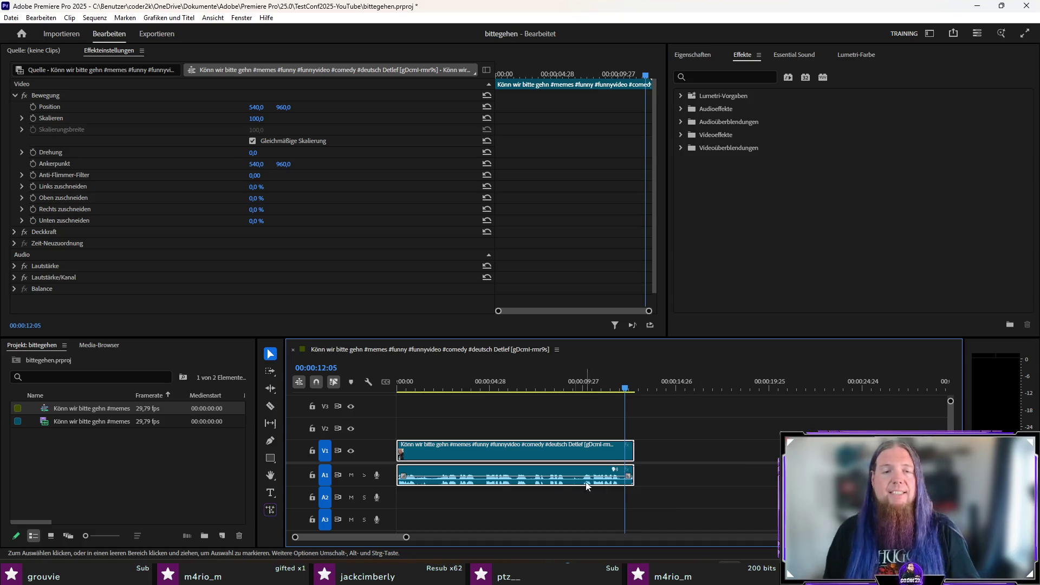
{"action": "key", "text": "Home"}
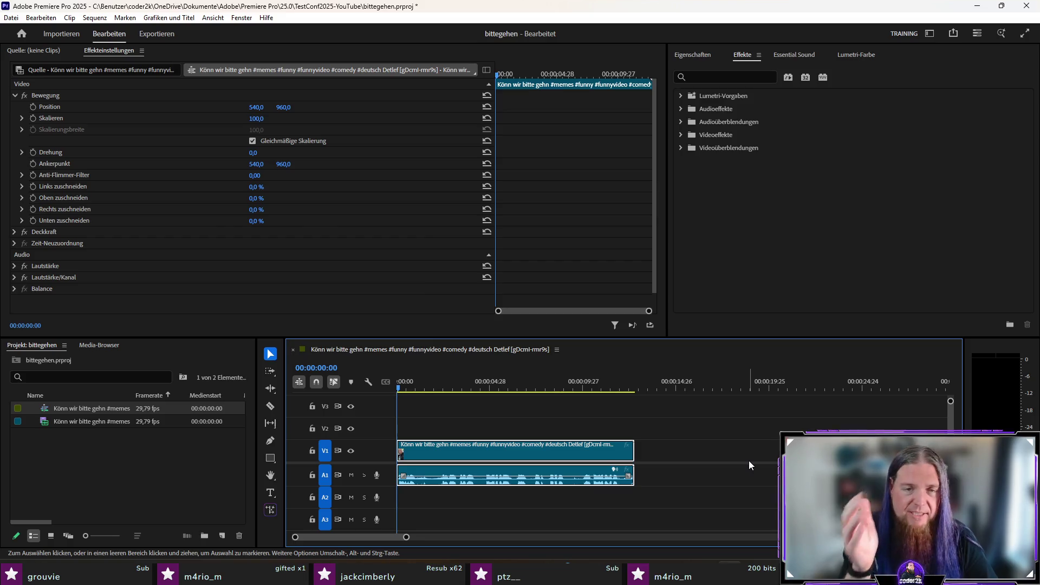
{"action": "key", "text": "space"}
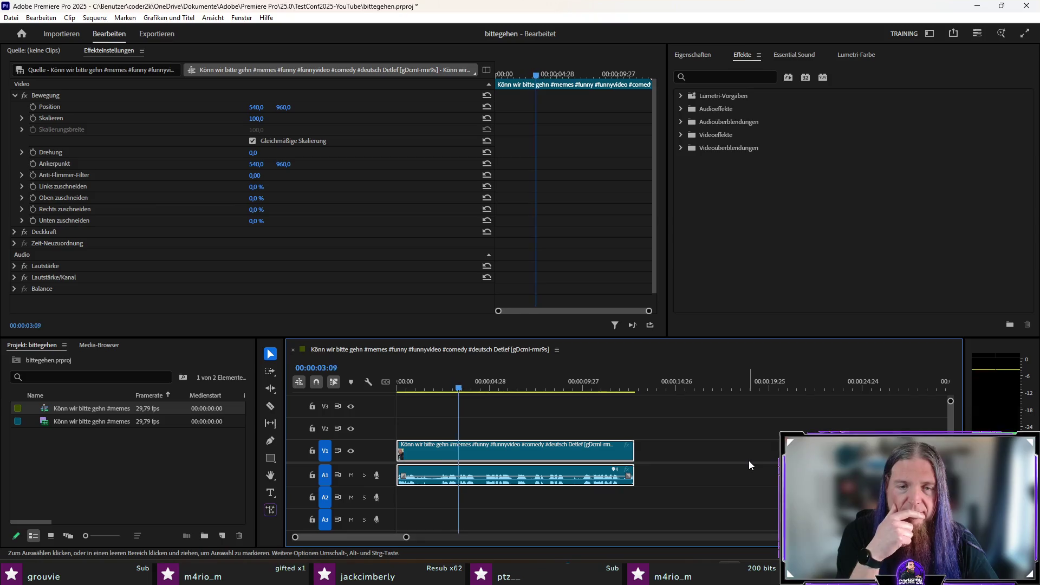
{"action": "key", "text": "space"}
{"action": "key", "text": "c"}
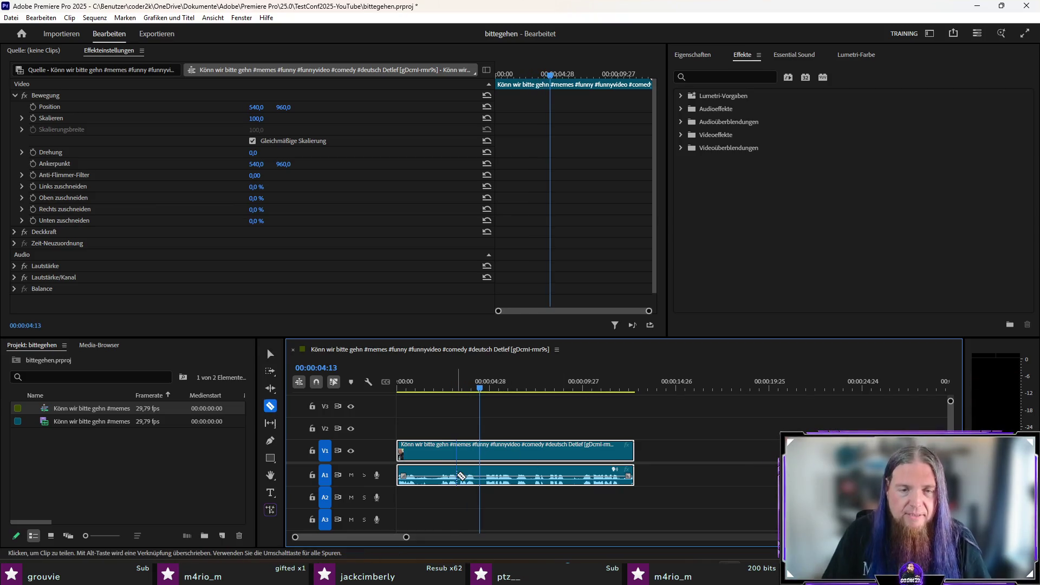
{"action": "left_click", "coordinate": [458, 476]}
{"action": "key", "text": "v"}
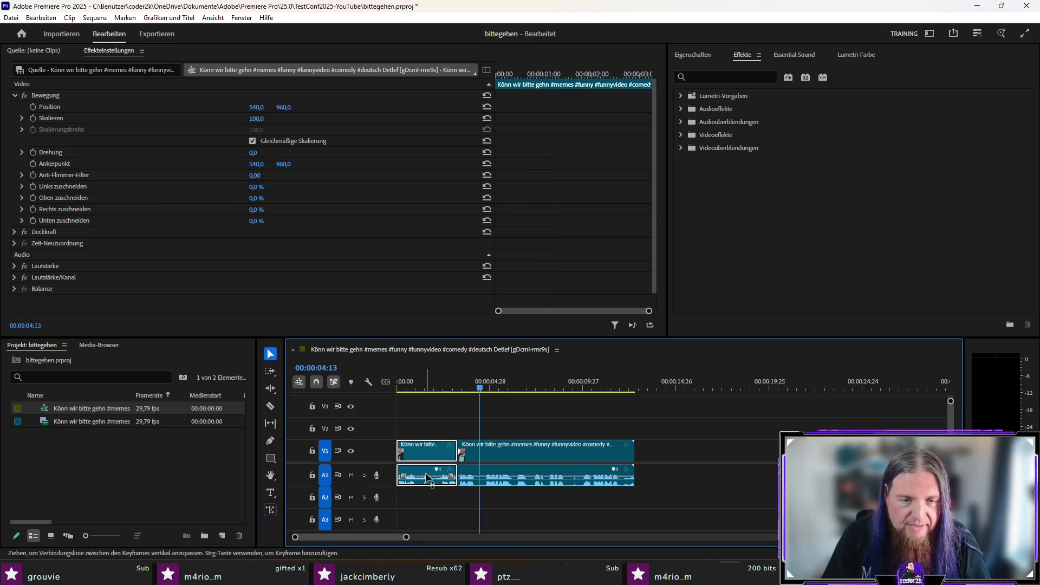
{"action": "key", "text": "c"}
{"action": "left_click", "coordinate": [418, 474]}
{"action": "key", "text": "v"}
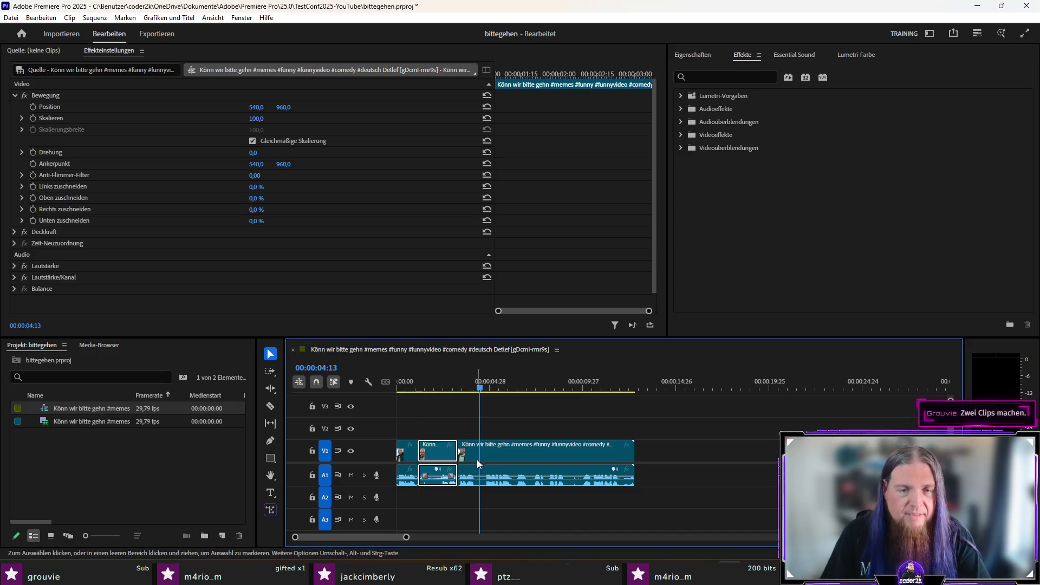
{"action": "key", "text": "shift+Delete"}
{"action": "key", "text": "Home"}
{"action": "key", "text": "space"}
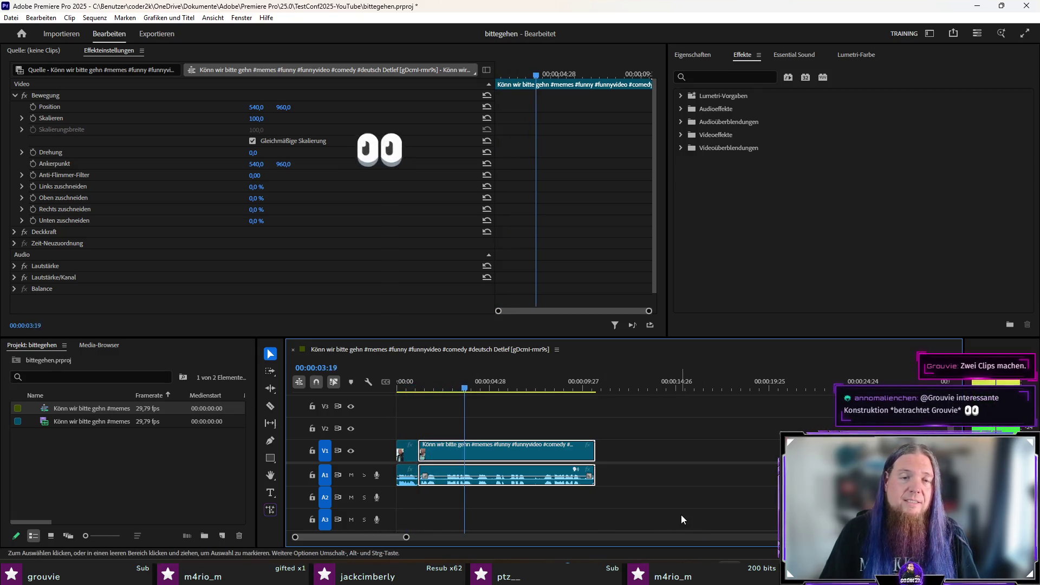
{"action": "key", "text": "space"}
{"action": "key", "text": "ctrl+z"}
{"action": "key", "text": "ctrl+z"}
{"action": "key", "text": "ctrl+z"}
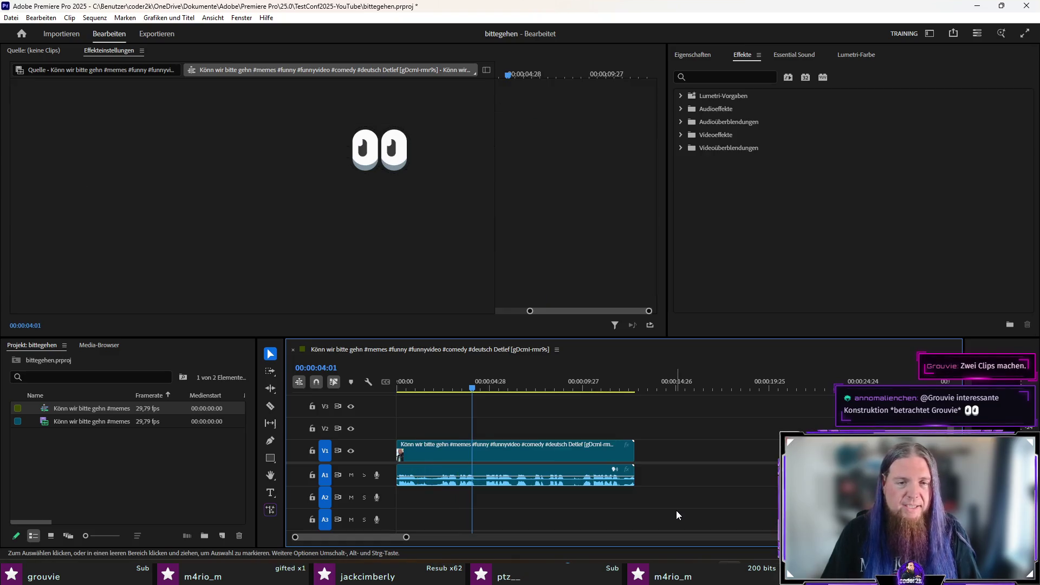
{"action": "key", "text": "Home"}
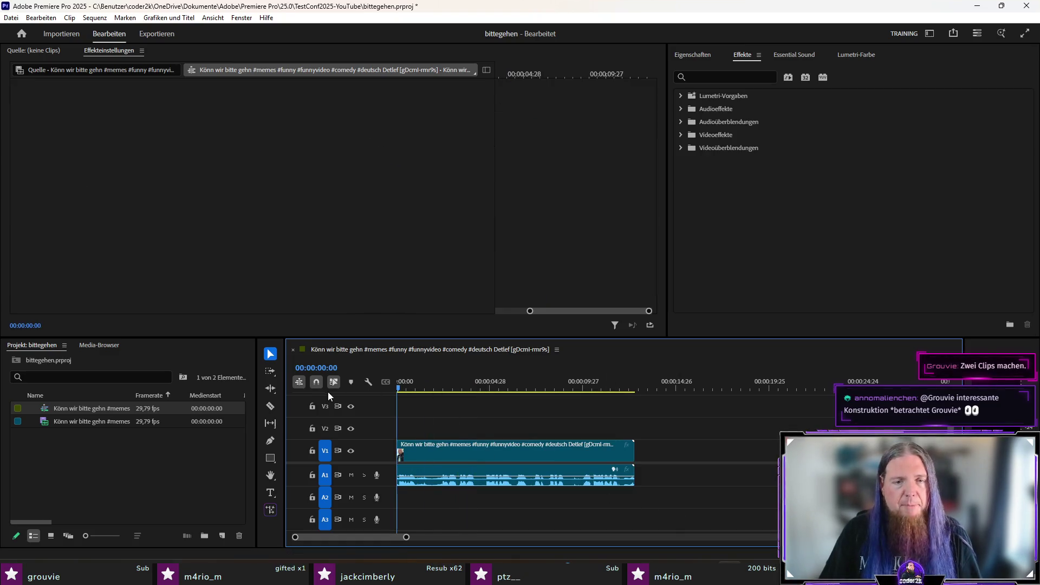
{"action": "key", "text": "space"}
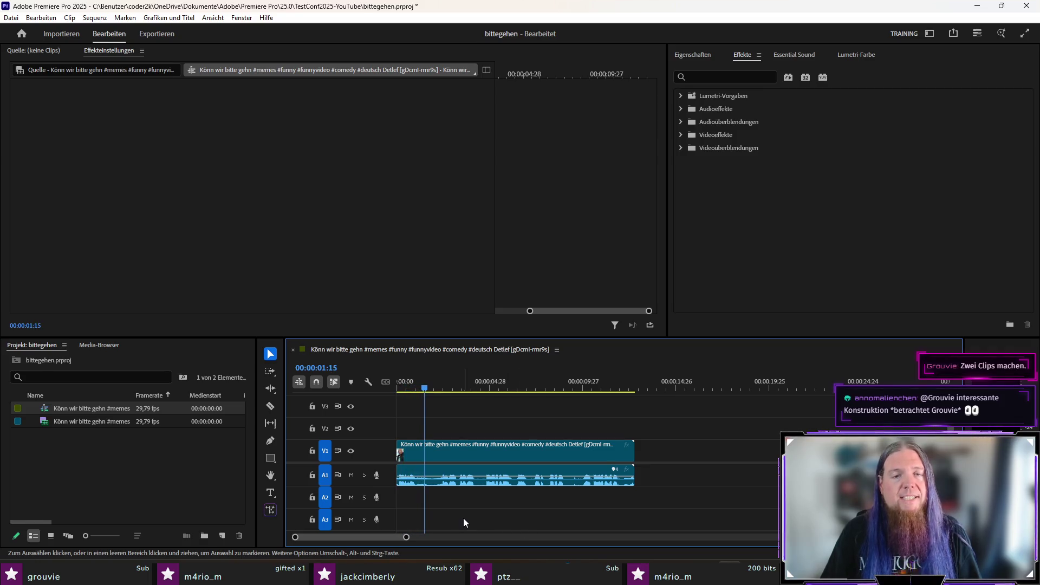
{"action": "left_click", "coordinate": [428, 389]}
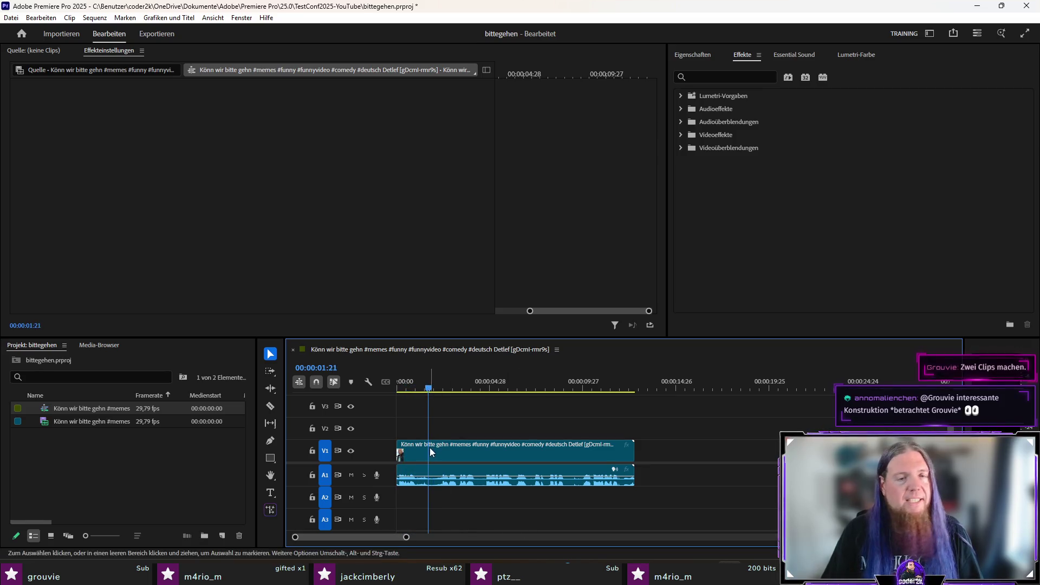
{"action": "key", "text": "ctrl+k"}
Move the later part right to leave a gap, then replay to find a cut point near 00:00:08:08
{"action": "left_click_drag", "start_coordinate": [456, 454], "coordinate": [491, 454]}
{"action": "key", "text": "Down"}
{"action": "key", "text": "space"}
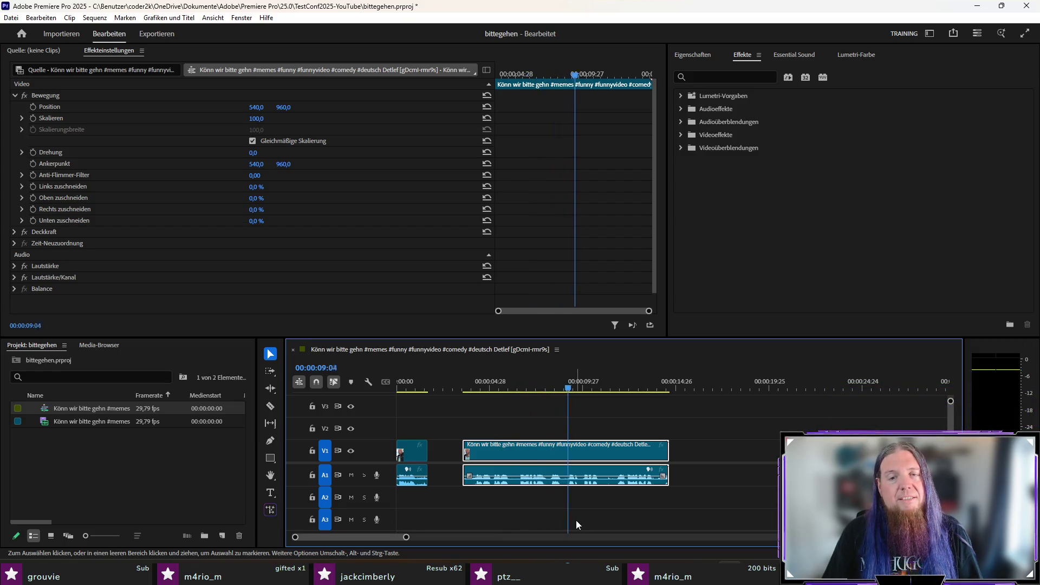
{"action": "left_click", "coordinate": [565, 388]}
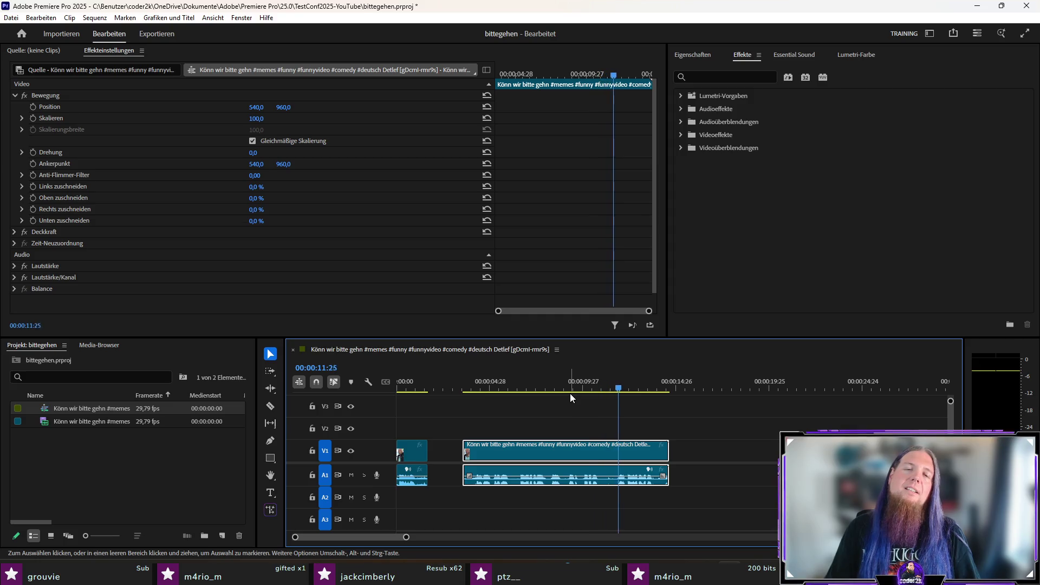
{"action": "key", "text": "space"}
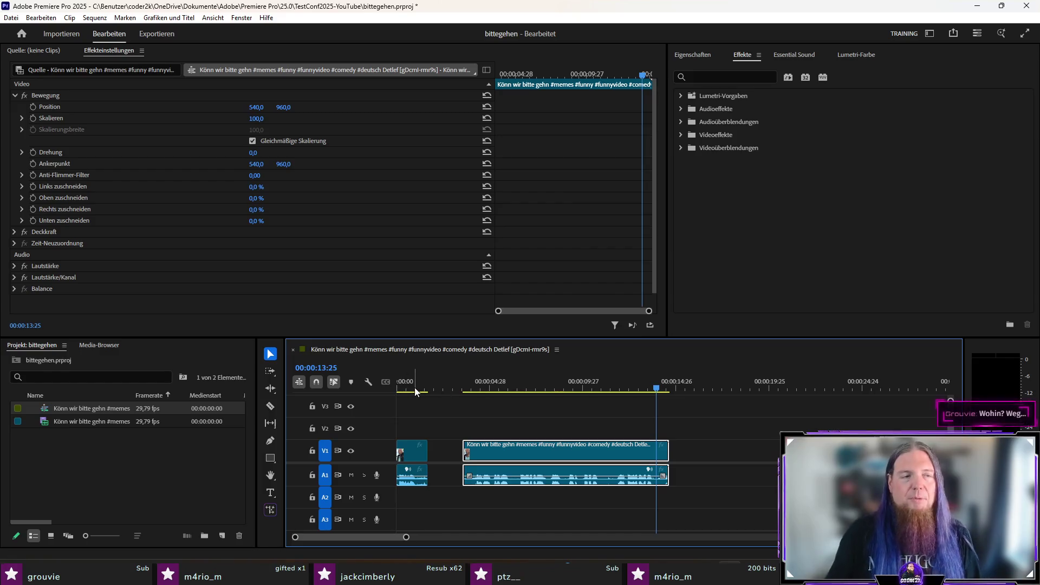
{"action": "left_click_drag", "start_coordinate": [470, 390], "coordinate": [522, 390]}
{"action": "key", "text": "space"}
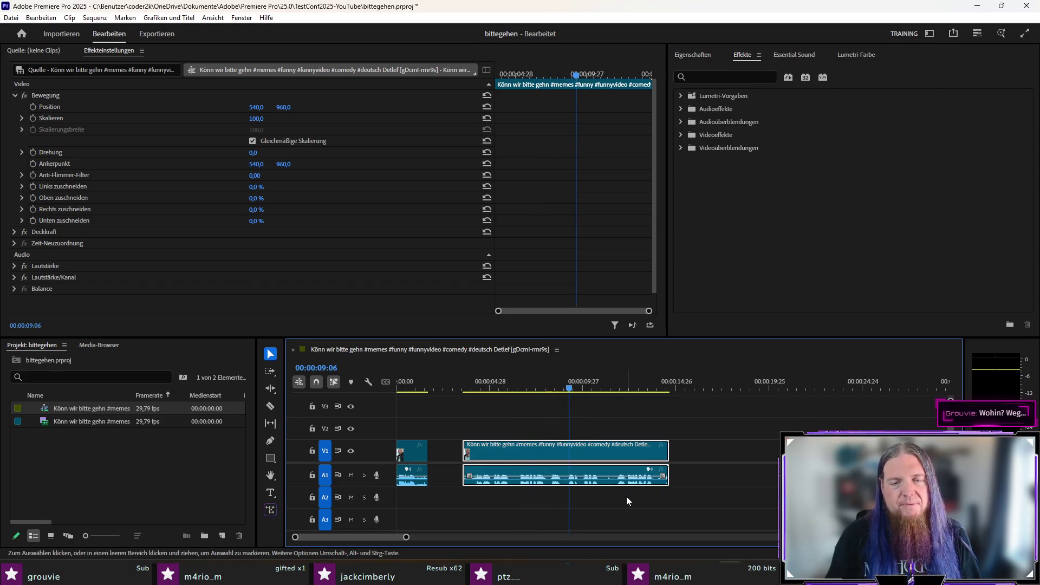
{"action": "key", "text": "space"}
{"action": "left_click_drag", "start_coordinate": [545, 389], "coordinate": [550, 389]}
{"action": "key", "text": "space"}
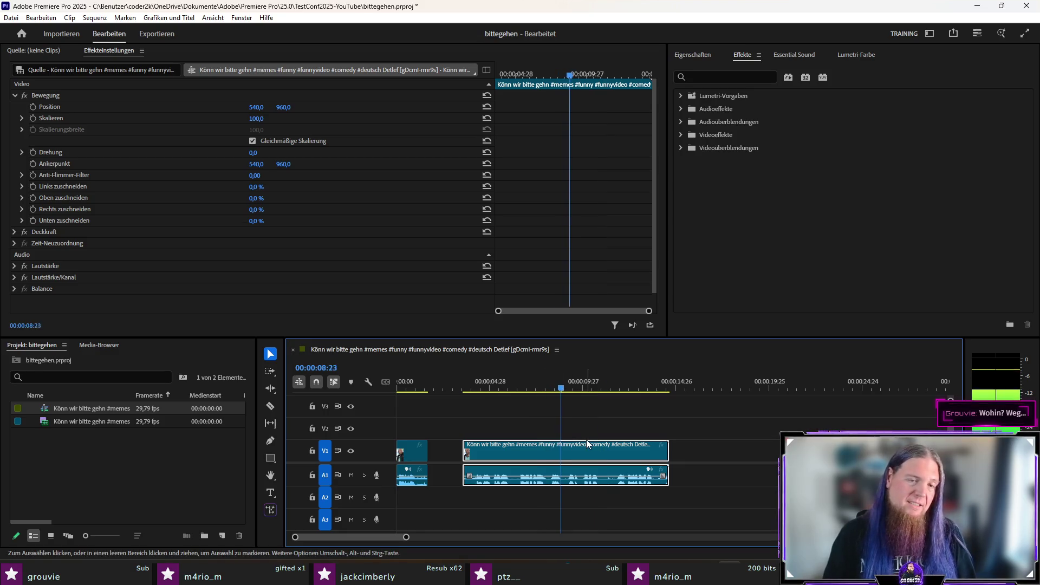
Razor-cut the long clip at two points and delete the middle piece, leaving a gap
{"action": "key", "text": "c"}
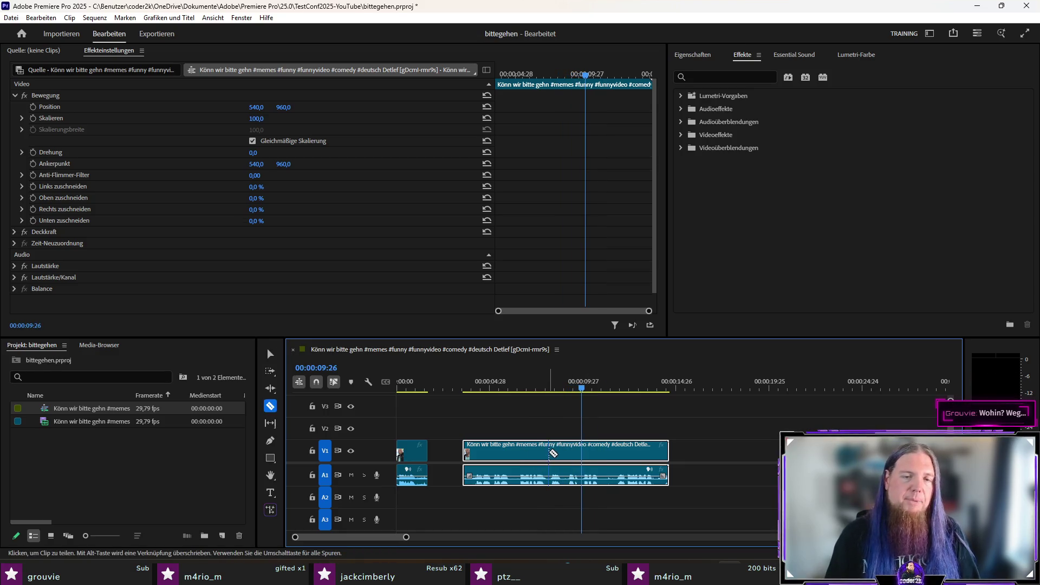
{"action": "left_click", "coordinate": [548, 452]}
{"action": "left_click", "coordinate": [580, 453]}
{"action": "key", "text": "v"}
{"action": "key", "text": "Delete"}
Move the short piece toward the opening and shift the later clip left to 00:00:07:01
{"action": "left_click_drag", "start_coordinate": [565, 456], "coordinate": [468, 455]}
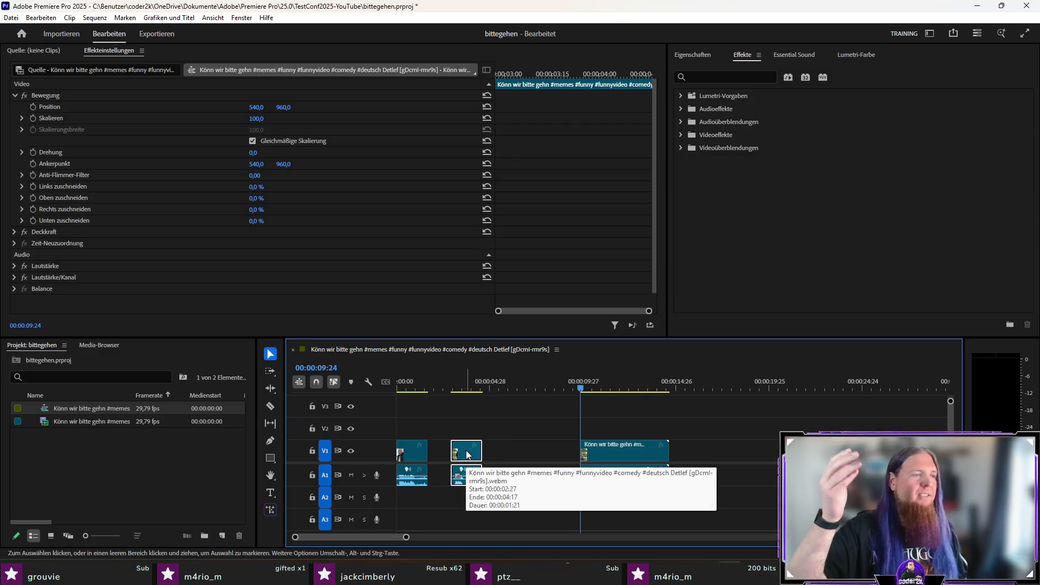
{"action": "left_click_drag", "start_coordinate": [606, 450], "coordinate": [553, 450]}
{"action": "left_click", "coordinate": [519, 385]}
{"action": "key", "text": "Down"}
{"action": "key", "text": "space"}
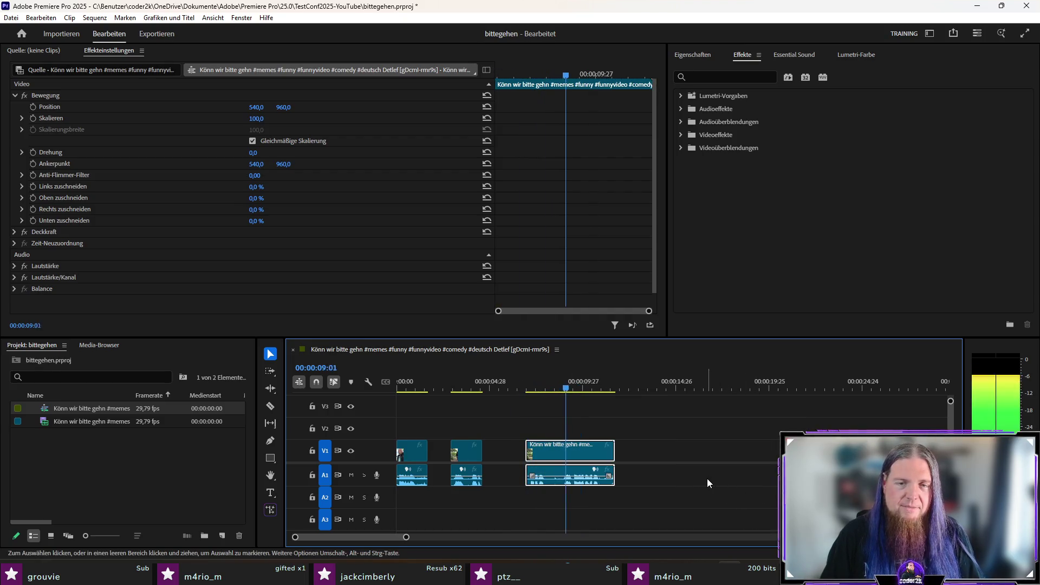
Split at 00:00:10:24, trim the clip end to 00:00:11:02, and delete the leftover lead-in piece
{"action": "key", "text": "c"}
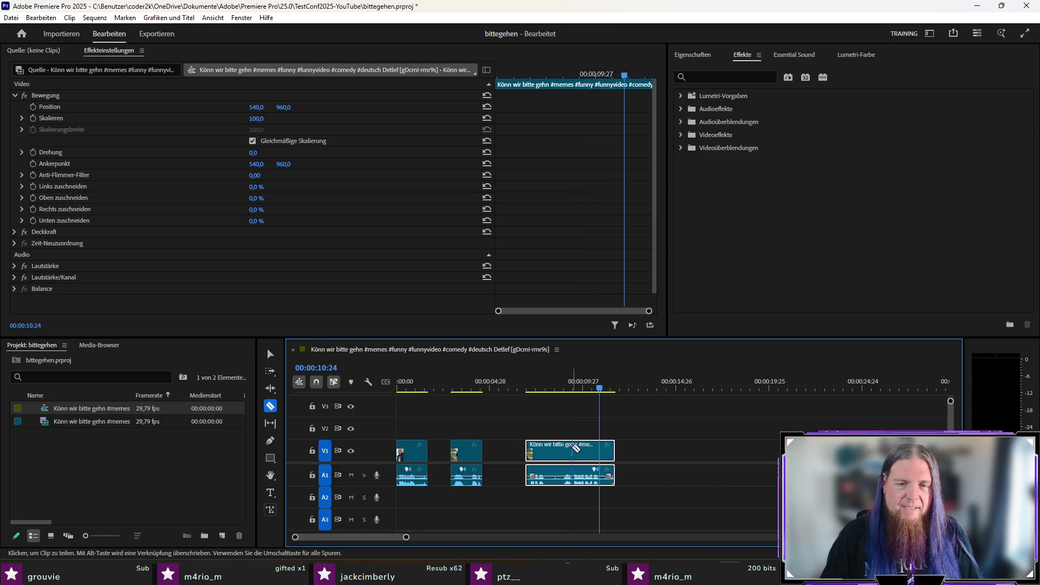
{"action": "left_click", "coordinate": [558, 450]}
{"action": "key", "text": "v"}
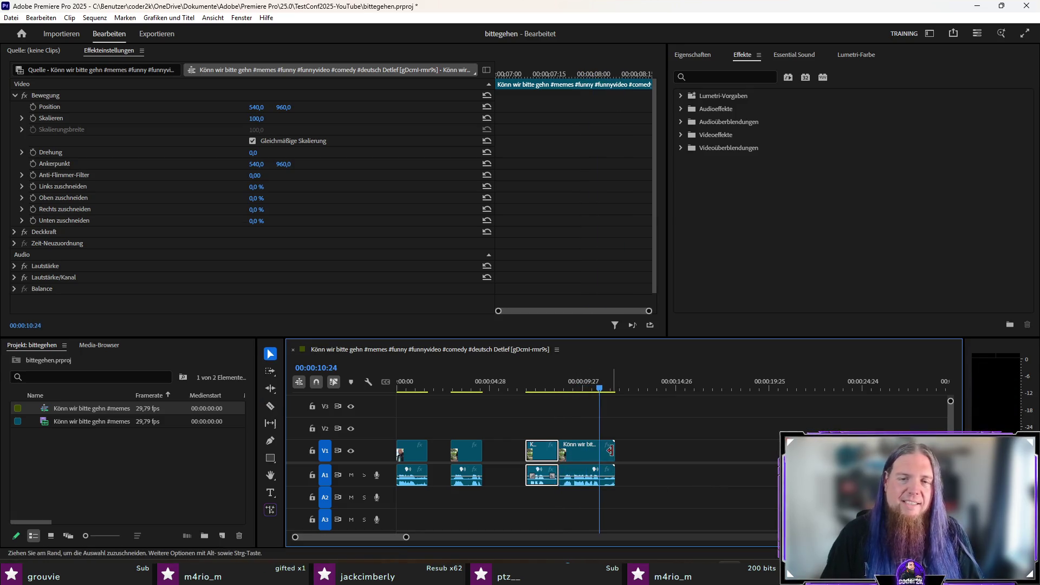
{"action": "left_click_drag", "start_coordinate": [600, 386], "coordinate": [605, 387]}
{"action": "key", "text": "c"}
{"action": "key", "text": "w"}
{"action": "key", "text": "v"}
{"action": "left_click", "coordinate": [536, 458]}
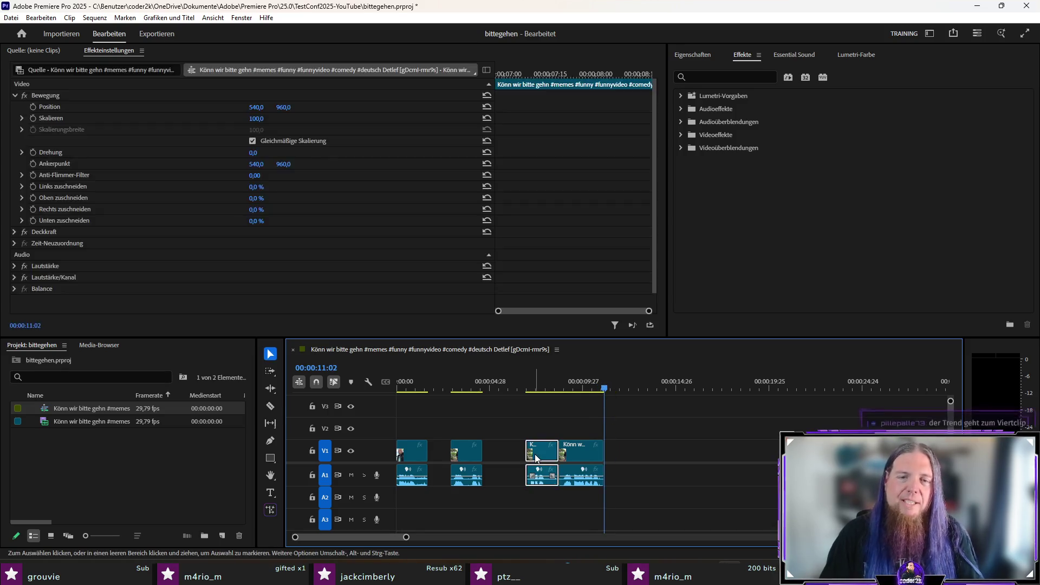
{"action": "key", "text": "Delete"}
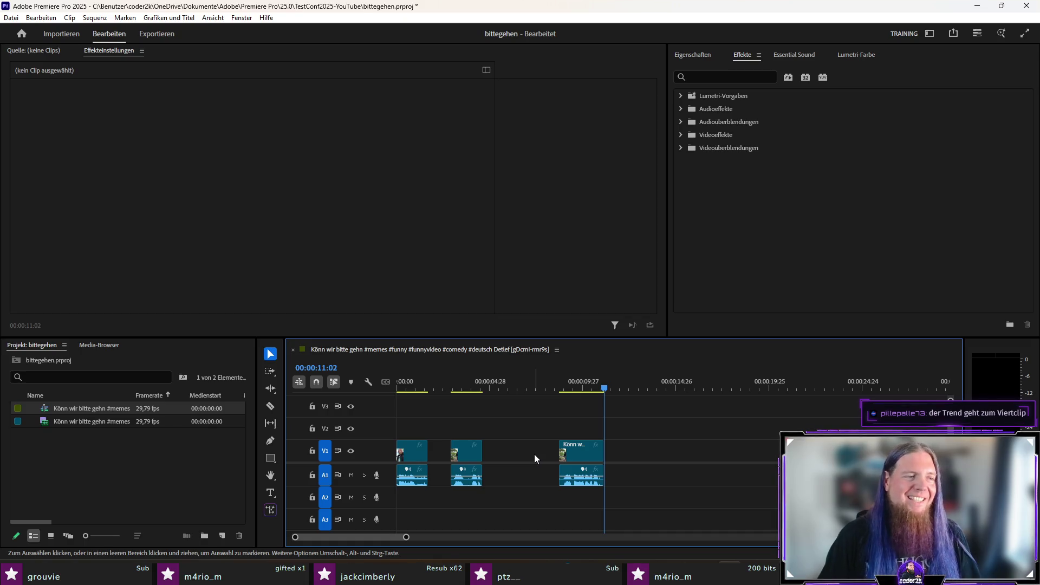
{"action": "key", "text": "Home"}
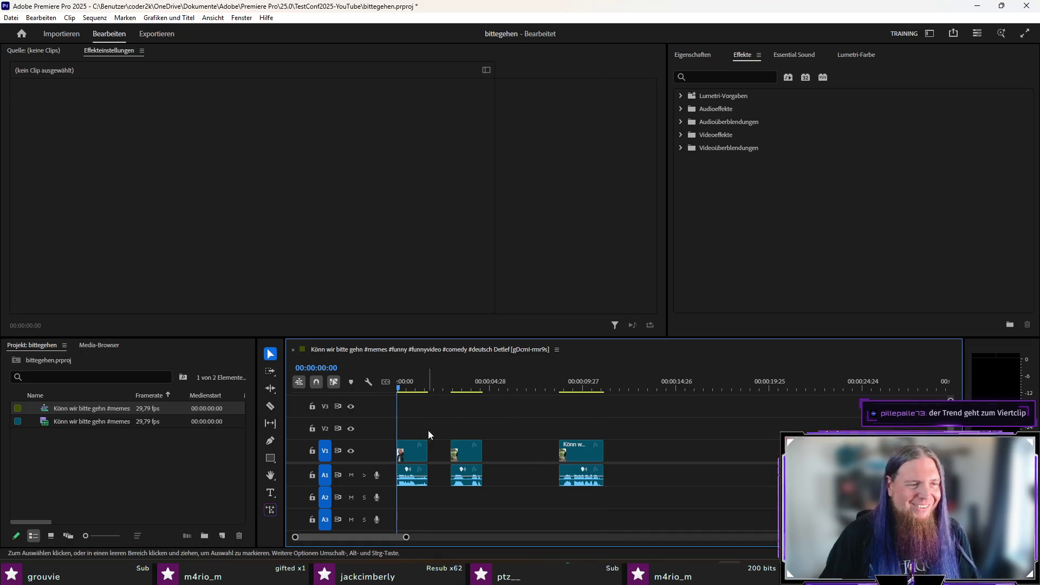
Play the sequence, shift the third snippet left toward the second, and replay from it
{"action": "key", "text": "space"}
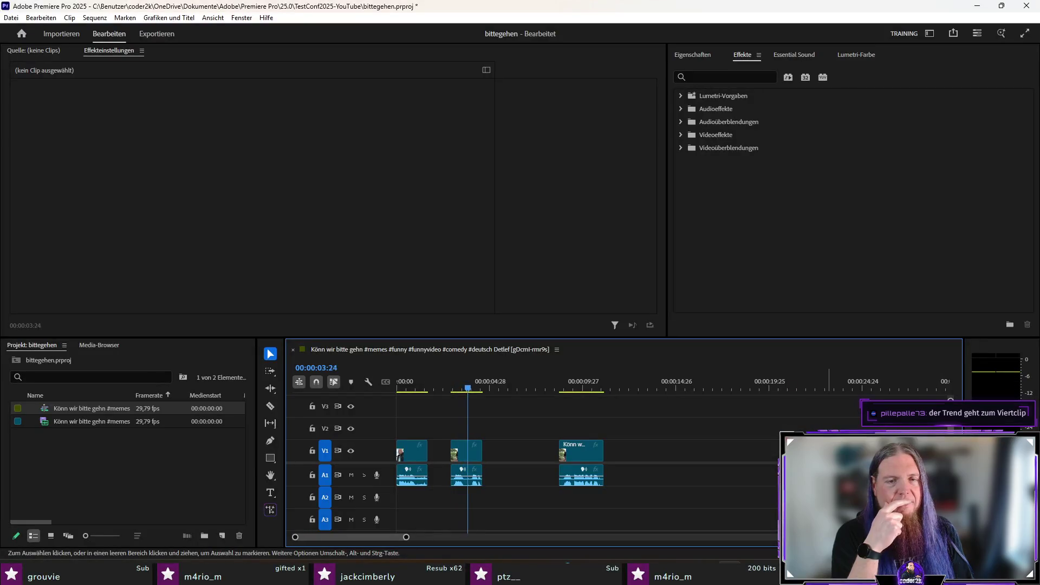
{"action": "key", "text": "space"}
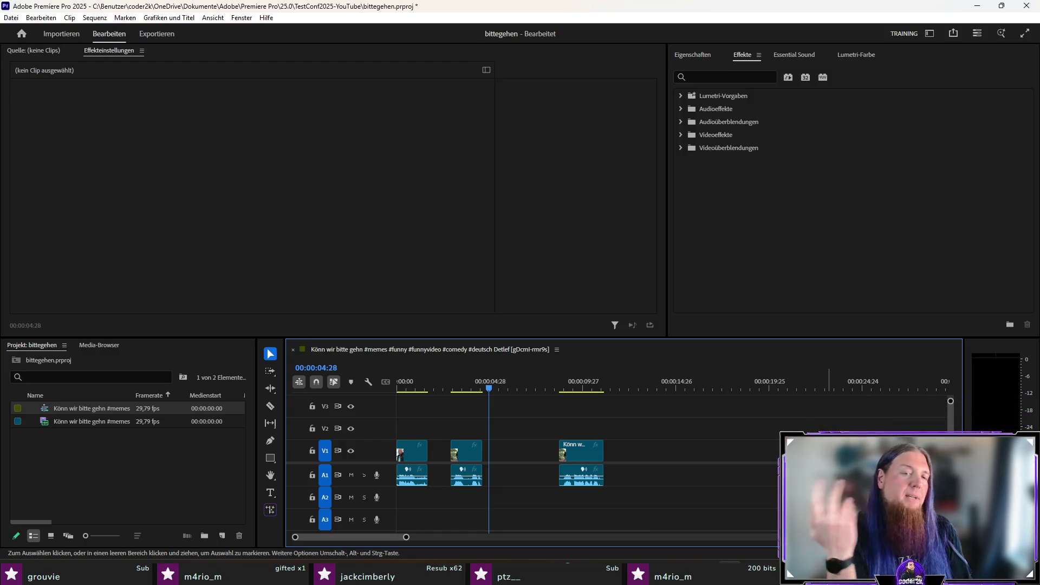
{"action": "left_click_drag", "start_coordinate": [573, 468], "coordinate": [521, 468]}
{"action": "key", "text": "Down"}
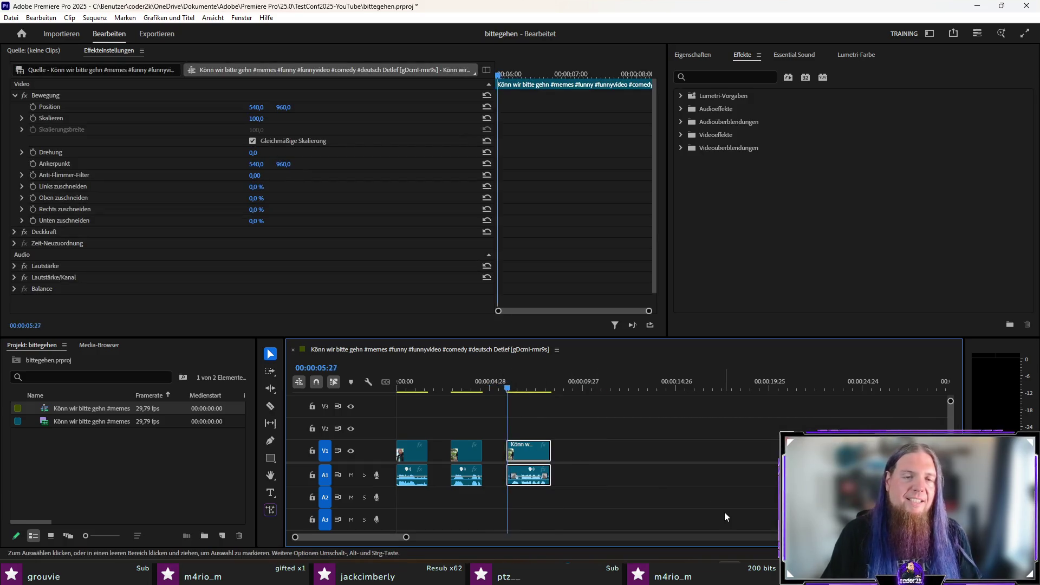
{"action": "key", "text": "space"}
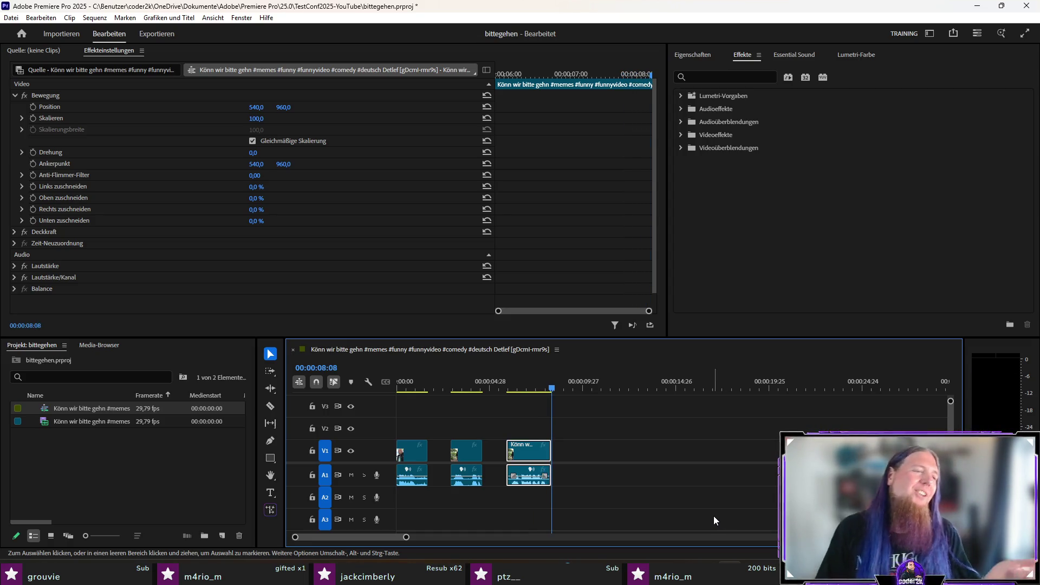
{"action": "left_click", "coordinate": [408, 390]}
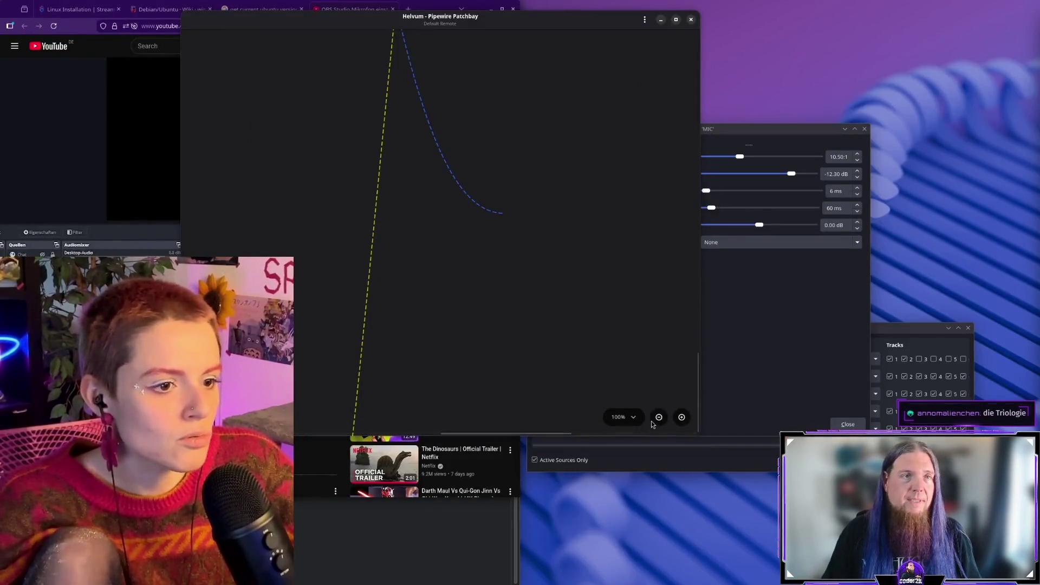
{"action": "left_click", "coordinate": [623, 418]}
{"action": "left_click", "coordinate": [613, 324]}
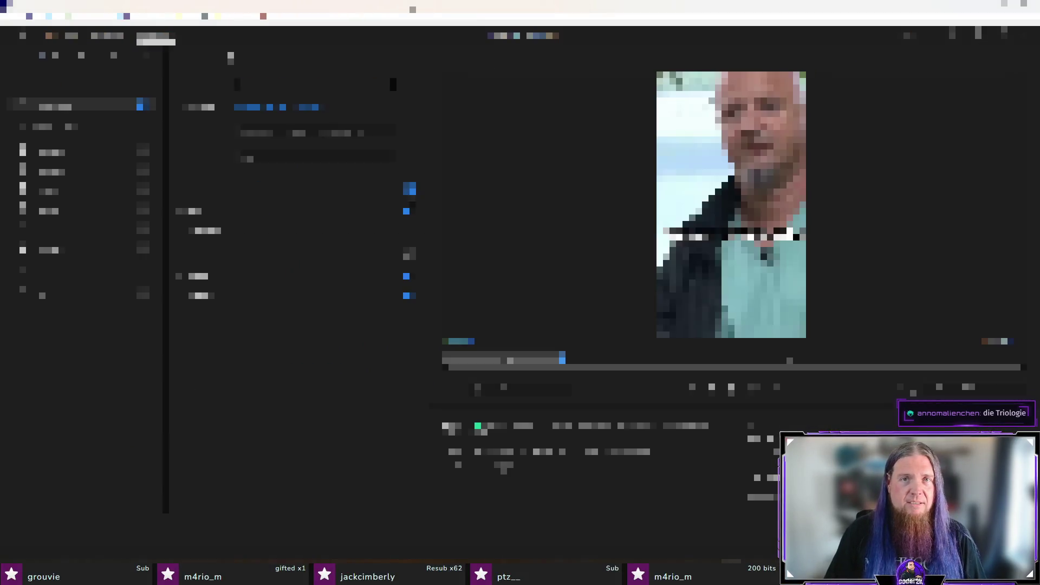
Clear the selected field, then switch to the video preview page and back to editing
{"action": "key", "text": "ctrl+a"}
{"action": "key", "text": "BackSpace"}
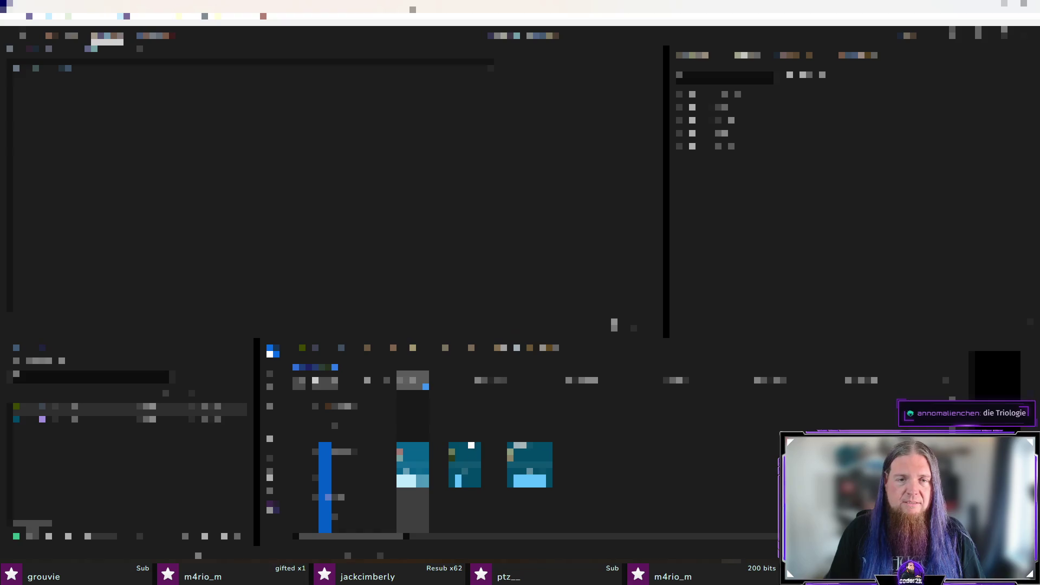
{"action": "left_click", "coordinate": [470, 459]}
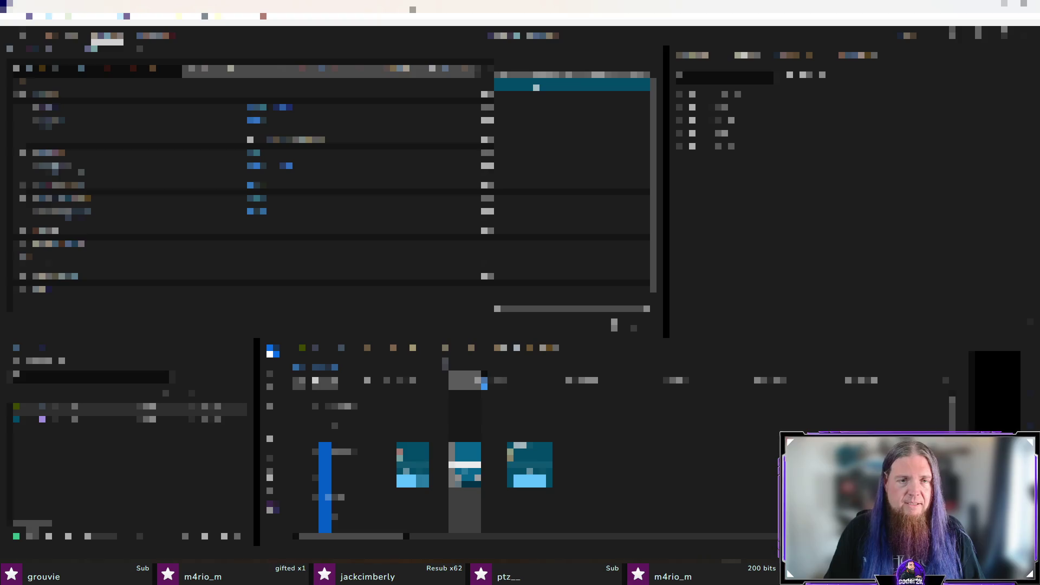
{"action": "left_click", "coordinate": [146, 38]}
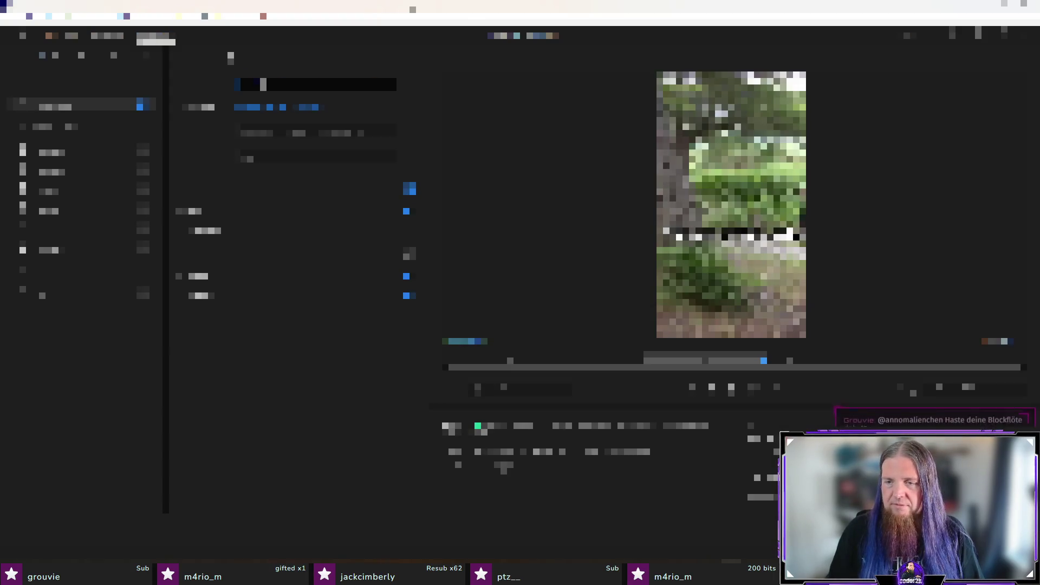
{"action": "key", "text": "Return"}
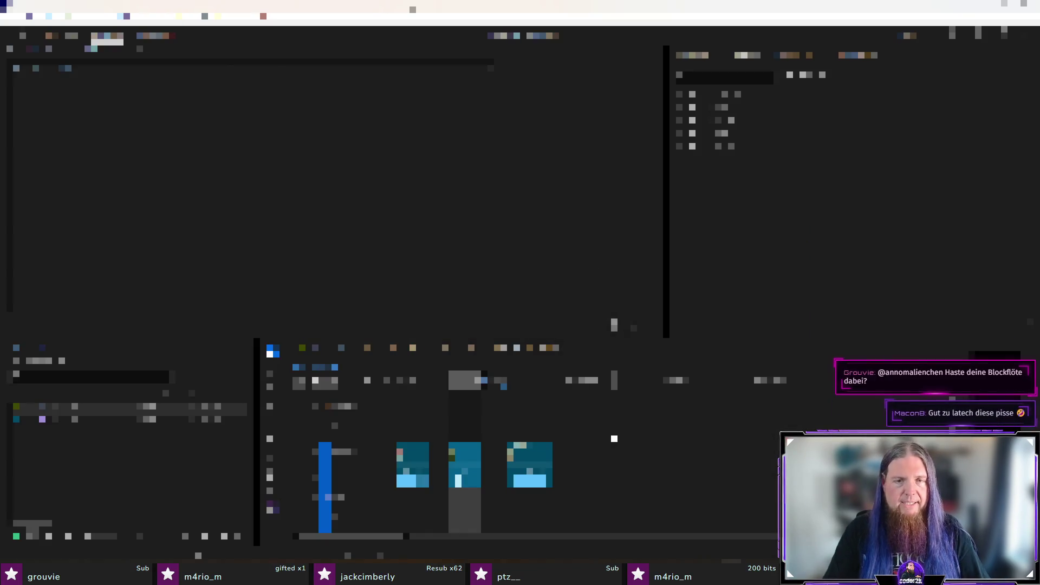
Open the clip's export settings, clear the output file name, and return to TeXstudio
{"action": "left_click", "coordinate": [171, 37]}
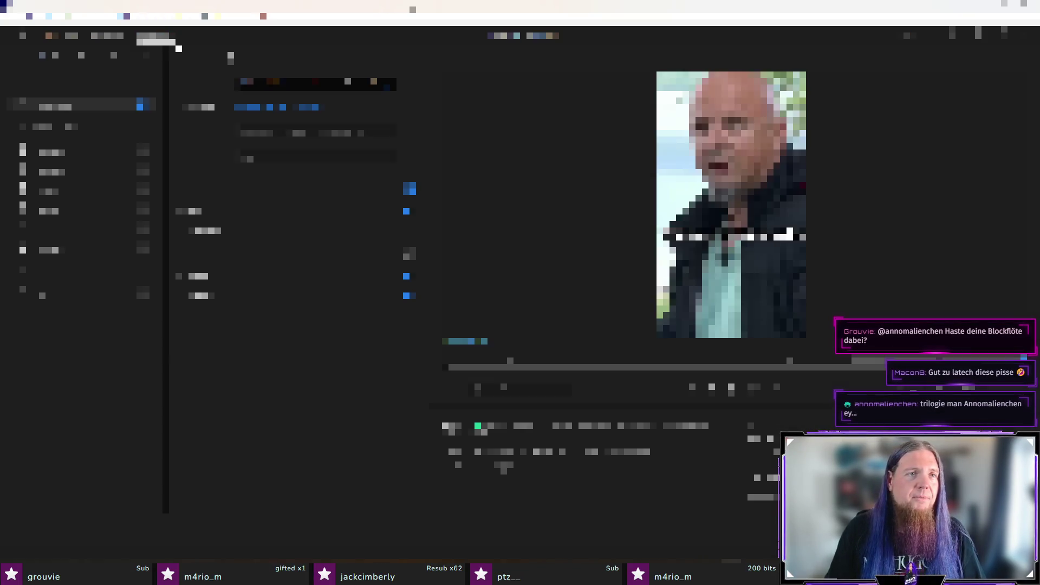
{"action": "key", "text": "ctrl+a"}
{"action": "key", "text": "BackSpace"}
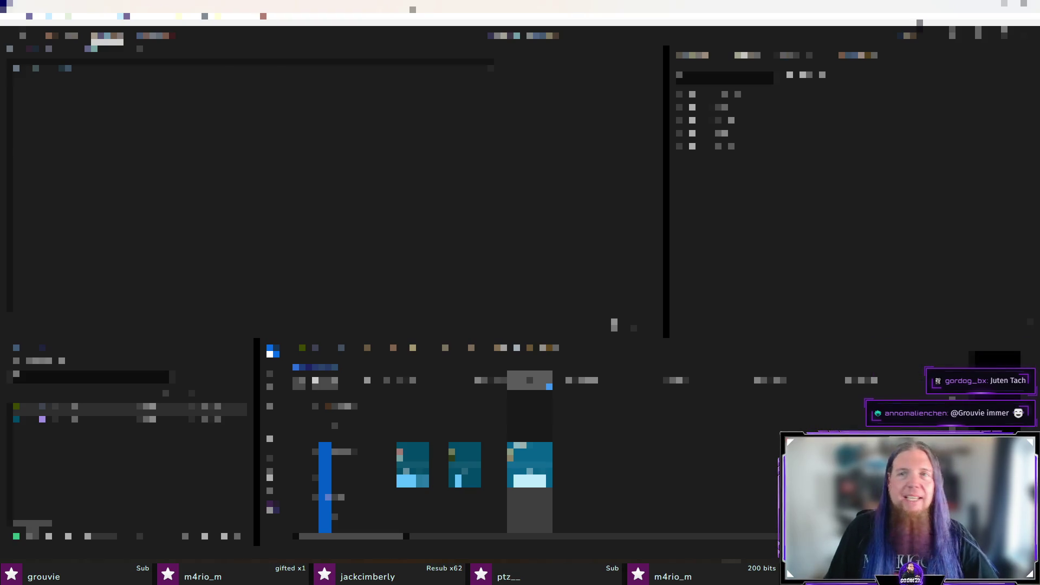
{"action": "key", "text": "alt+Tab"}
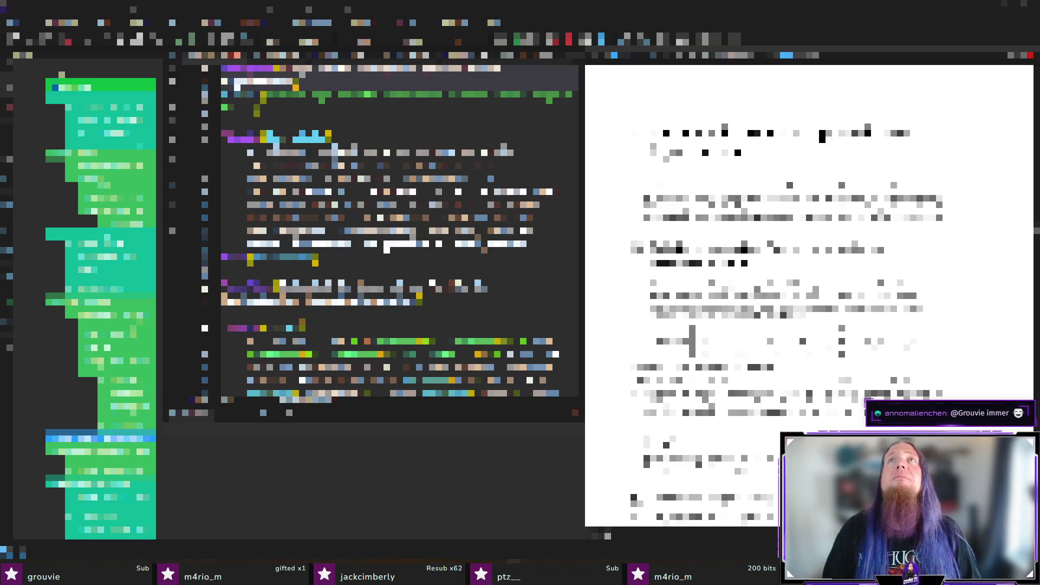
Go to the Viewer Dashboard soundboard upload form and select the next video file in the chooser
{"action": "key", "text": "alt+Tab"}
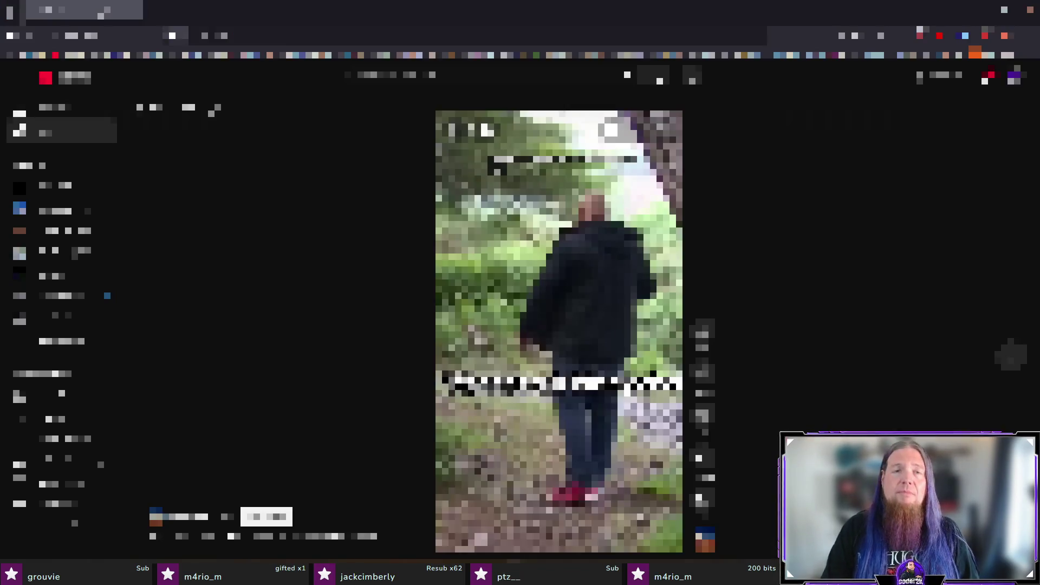
{"action": "left_click", "coordinate": [360, 88]}
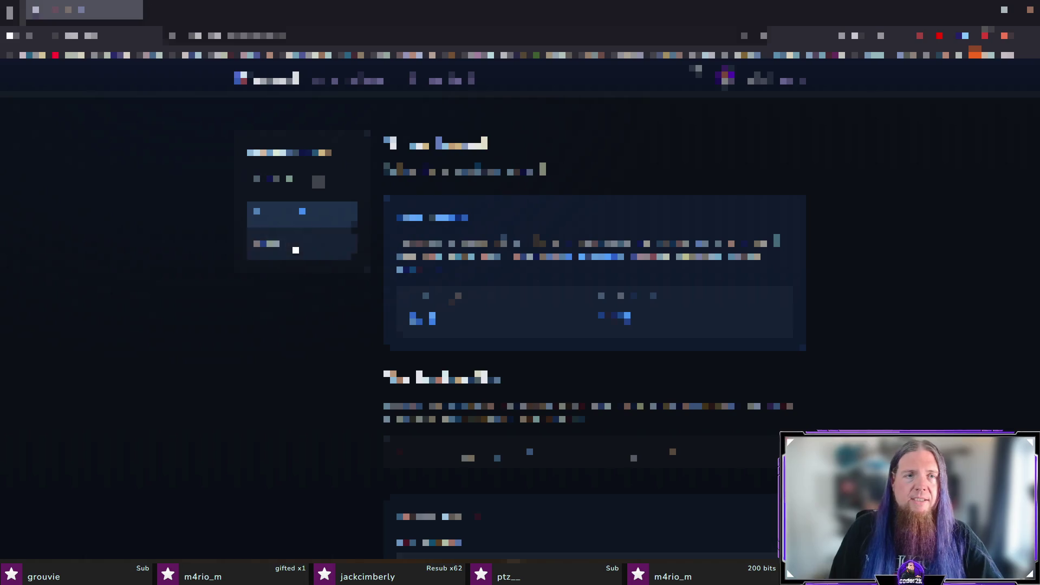
{"action": "scroll", "coordinate": [490, 230], "scroll_direction": "down", "scroll_amount": 4}
{"action": "scroll", "coordinate": [595, 325], "scroll_direction": "down", "scroll_amount": 1}
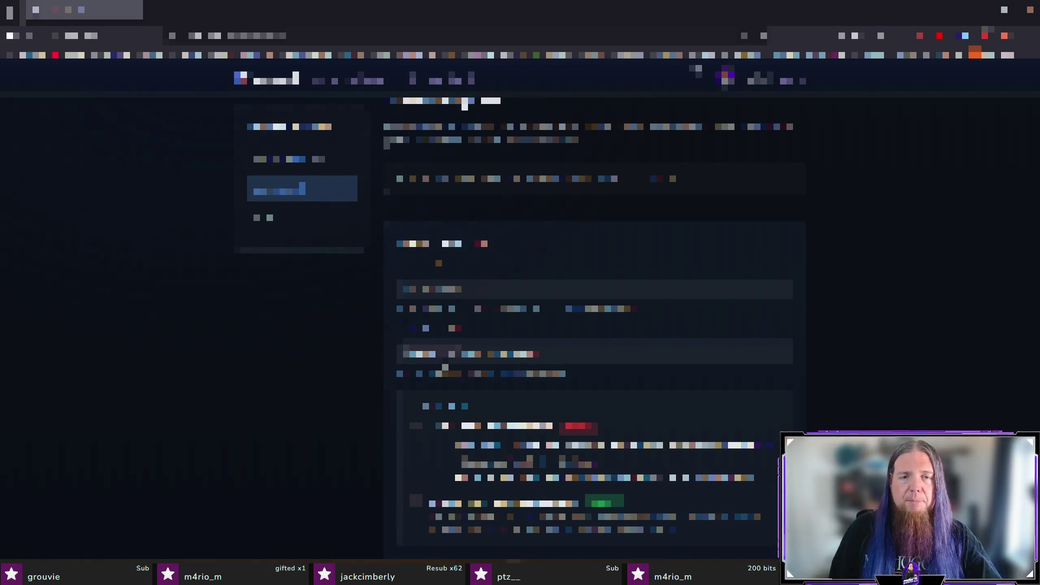
{"action": "key", "text": "alt+Tab"}
{"action": "key", "text": "Down"}
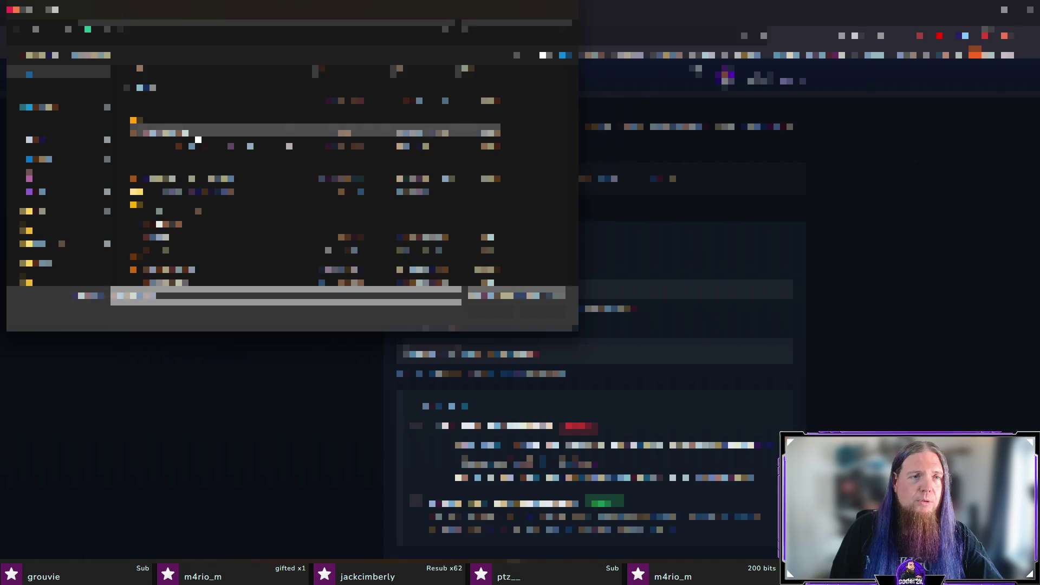
Confirm the chosen video file and submit it for upload
{"action": "key", "text": "Return"}
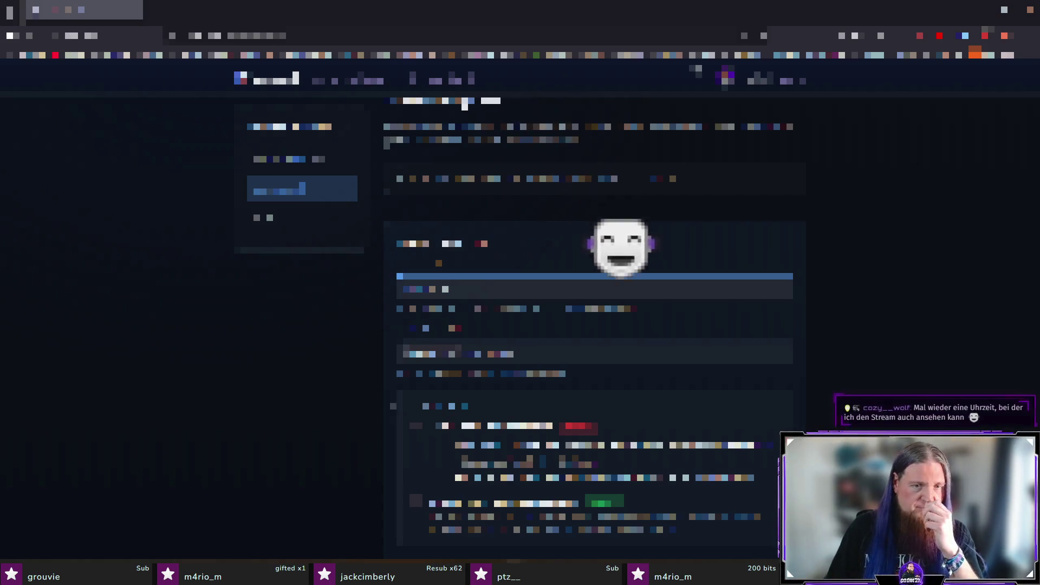
{"action": "scroll", "coordinate": [530, 303], "scroll_direction": "down", "scroll_amount": 3}
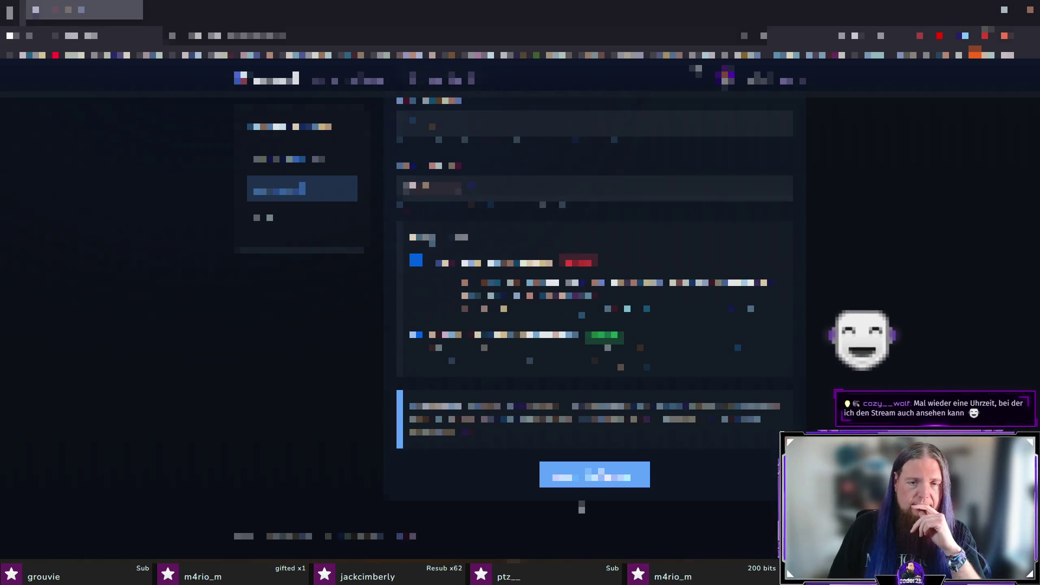
{"action": "left_click", "coordinate": [594, 474]}
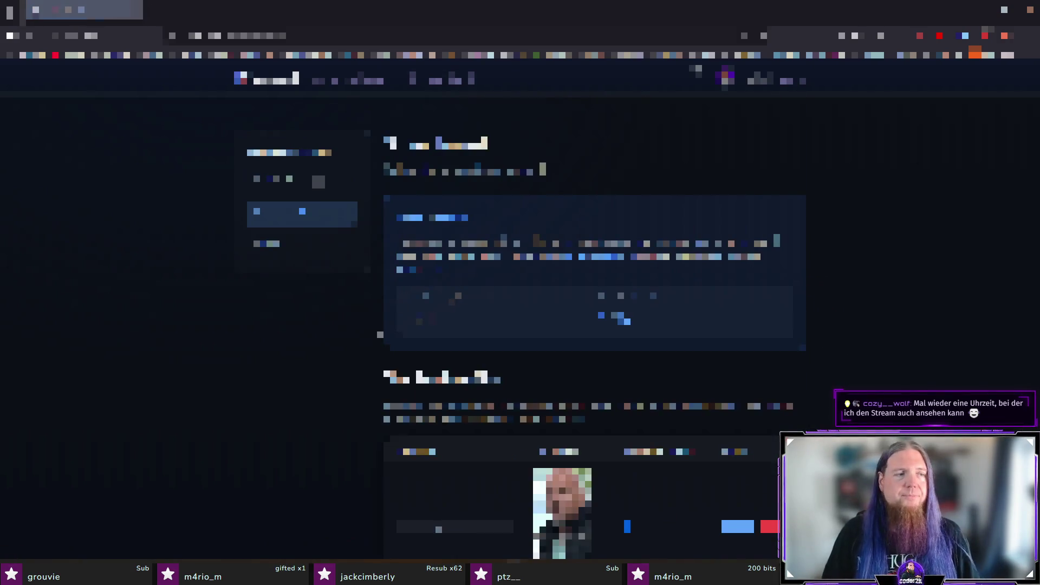
Choose another video file, submit and confirm it, then scroll to the clip table
{"action": "scroll", "coordinate": [595, 477], "scroll_direction": "down", "scroll_amount": 3}
{"action": "scroll", "coordinate": [465, 216], "scroll_direction": "down", "scroll_amount": 2}
{"action": "left_click", "coordinate": [434, 472]}
{"action": "double_click", "coordinate": [263, 133]}
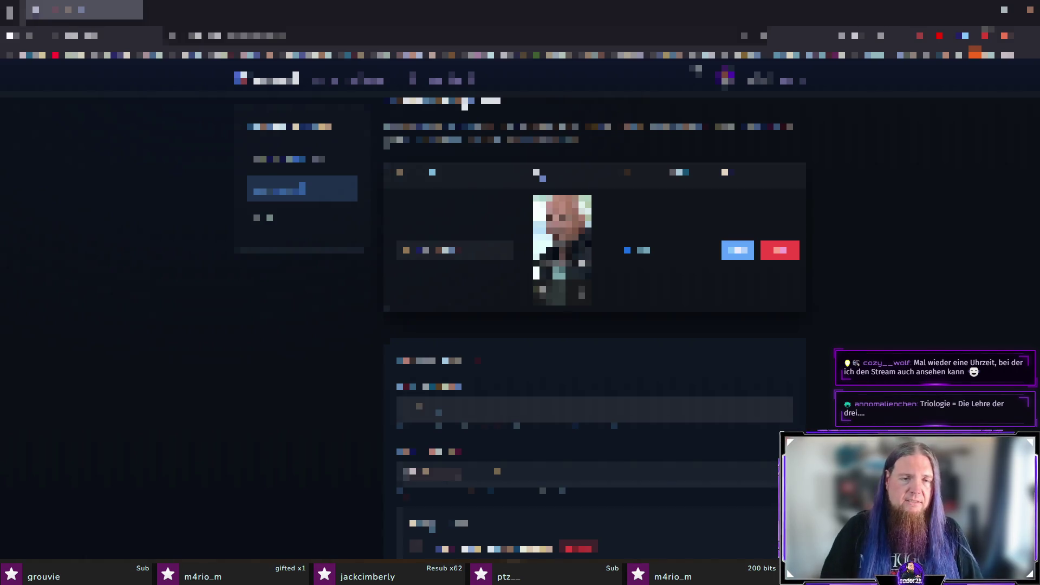
{"action": "scroll", "coordinate": [594, 325], "scroll_direction": "down", "scroll_amount": 3}
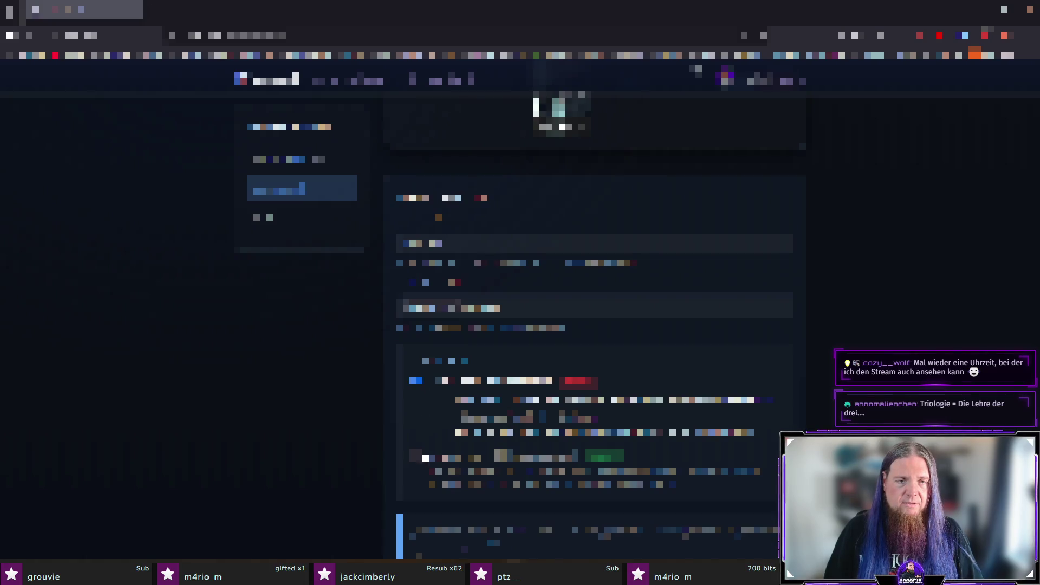
{"action": "left_click", "coordinate": [604, 455]}
{"action": "left_click", "coordinate": [594, 457]}
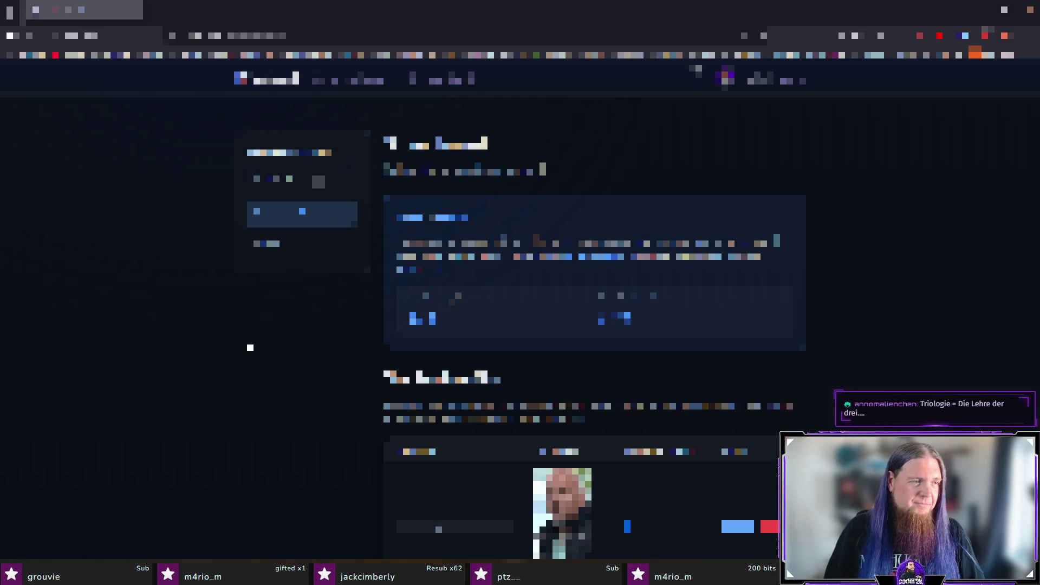
{"action": "scroll", "coordinate": [280, 364], "scroll_direction": "down", "scroll_amount": 2}
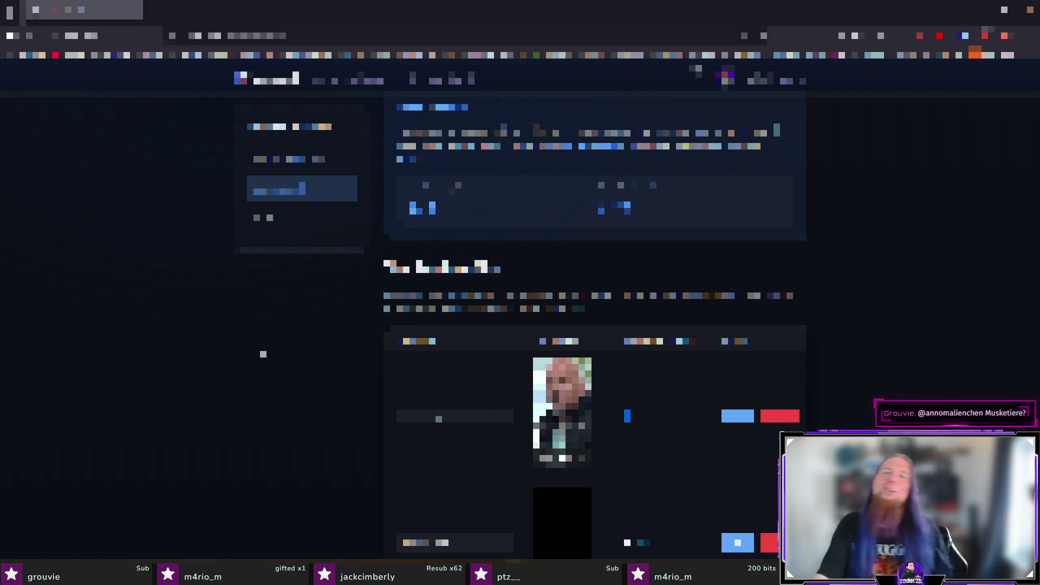
{"action": "scroll", "coordinate": [464, 216], "scroll_direction": "down", "scroll_amount": 1}
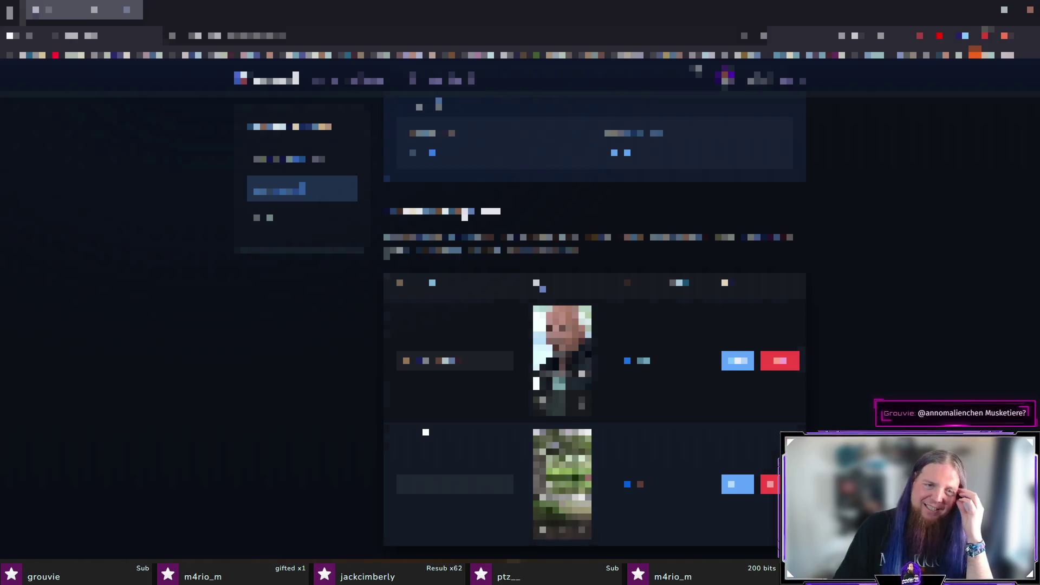
{"action": "scroll", "coordinate": [465, 215], "scroll_direction": "down", "scroll_amount": 5}
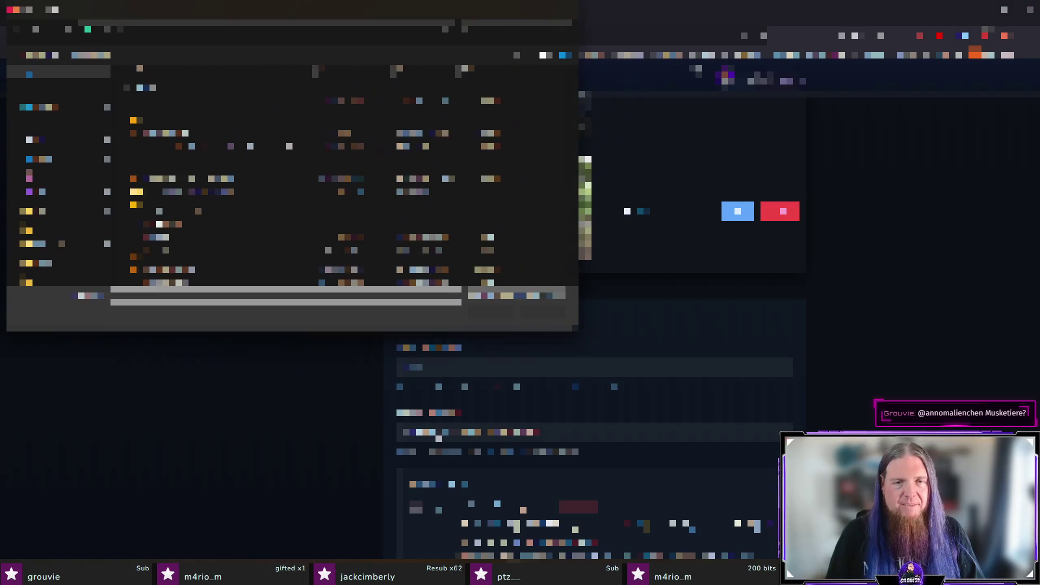
Upload the additional video clip, then view the Admin Dashboard's pending clips list
{"action": "key", "text": "Return"}
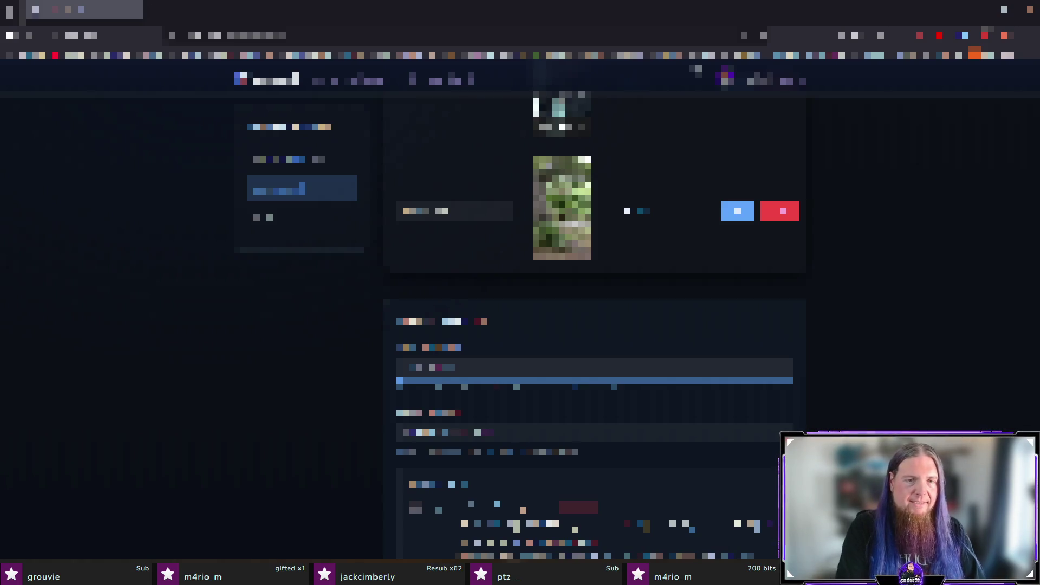
{"action": "scroll", "coordinate": [595, 325], "scroll_direction": "down", "scroll_amount": 2}
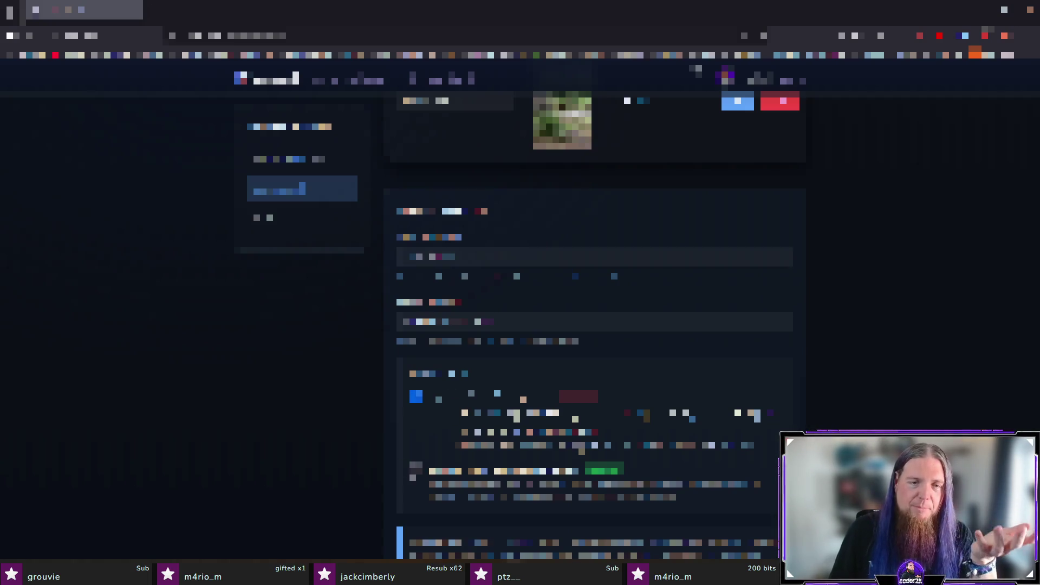
{"action": "scroll", "coordinate": [530, 439], "scroll_direction": "down", "scroll_amount": 3}
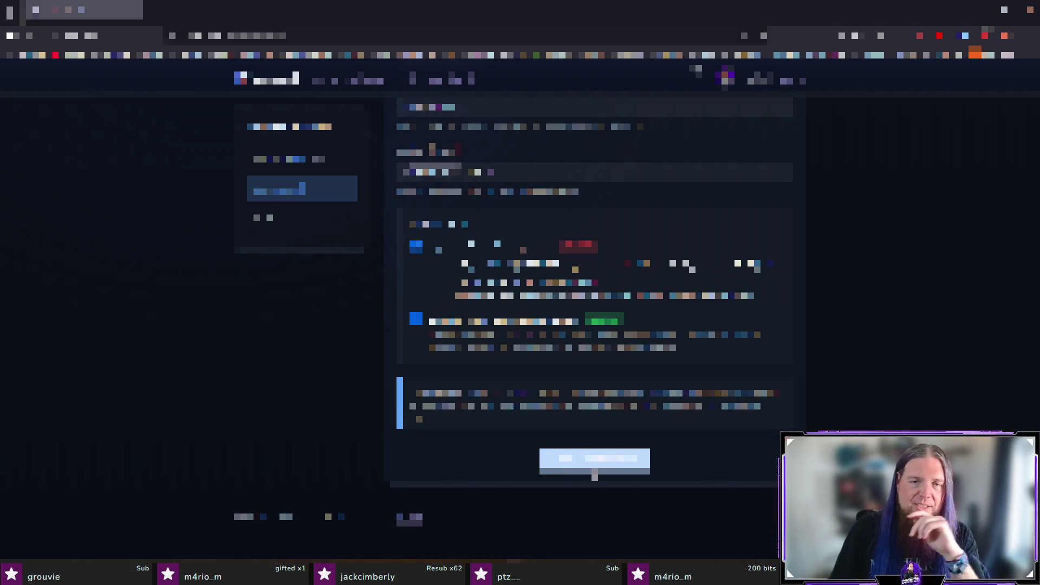
{"action": "left_click", "coordinate": [595, 474]}
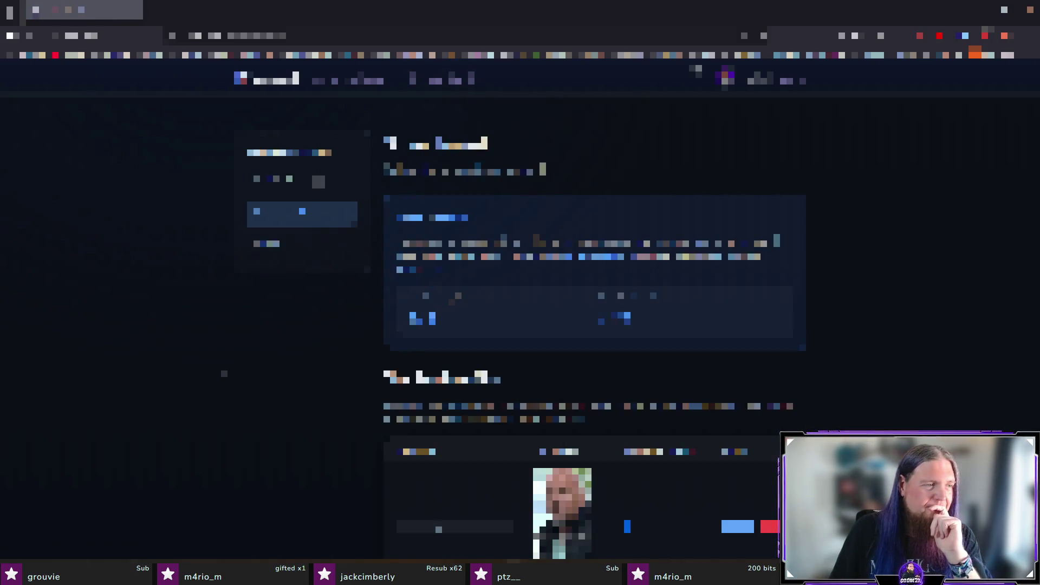
{"action": "left_click", "coordinate": [455, 81]}
{"action": "left_click", "coordinate": [276, 341]}
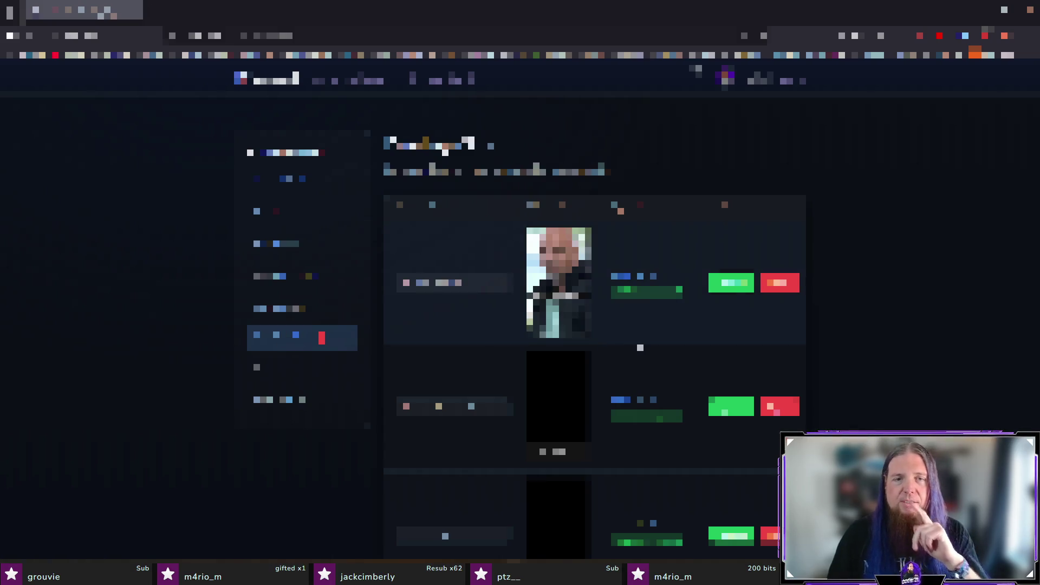
Approve the first pending clip, (bitte)?gehen, in the Pending Clips list
{"action": "scroll", "coordinate": [637, 344], "scroll_direction": "down", "scroll_amount": 2}
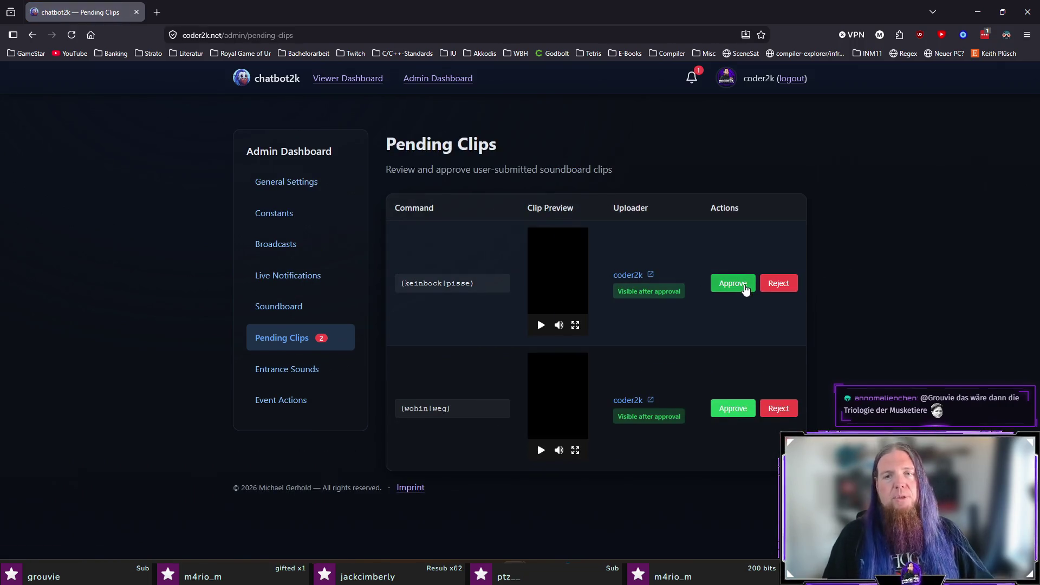
{"action": "left_click", "coordinate": [745, 288]}
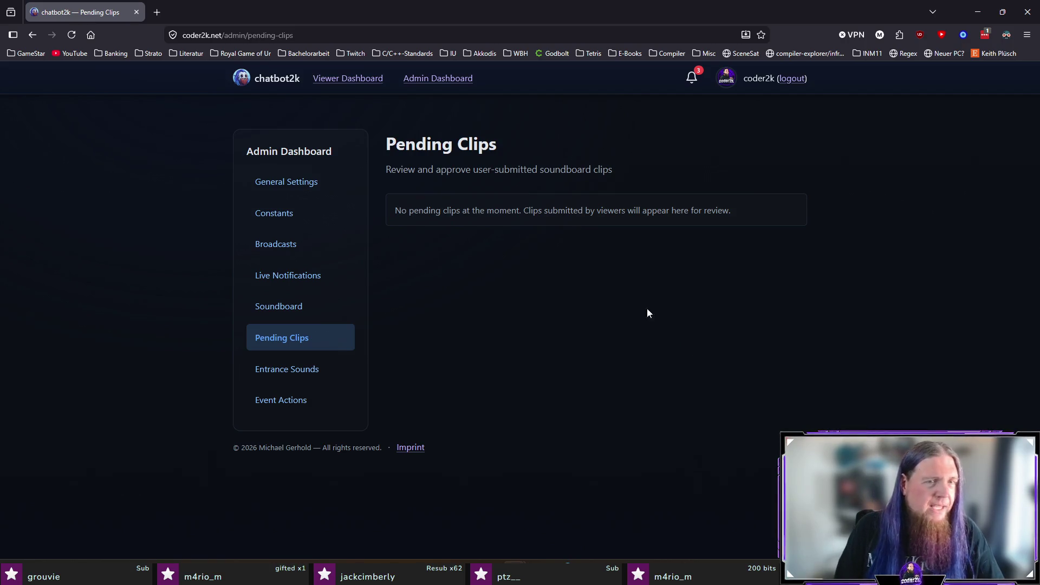
{"action": "left_click", "coordinate": [438, 78]}
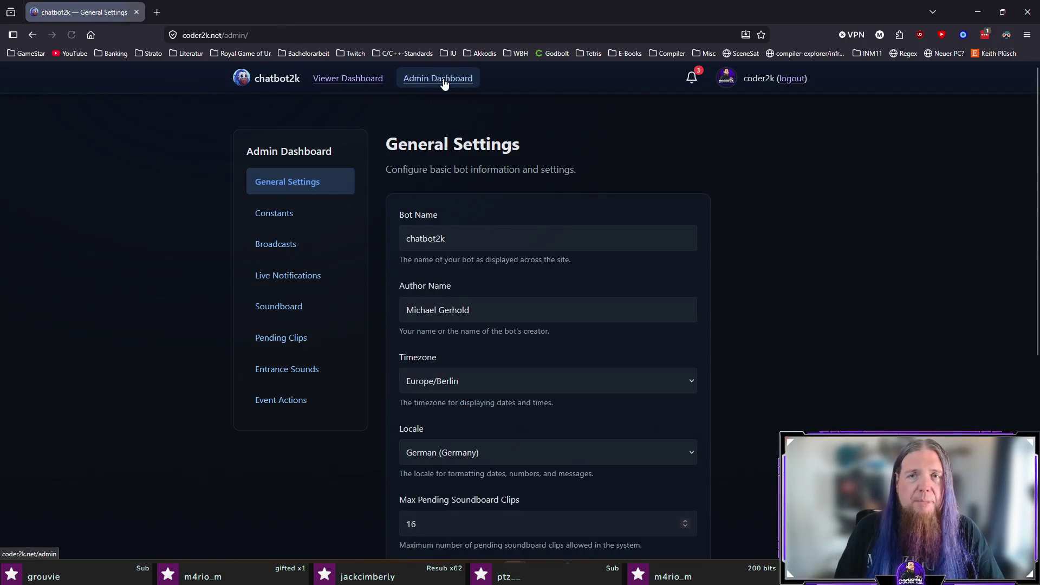
{"action": "left_click", "coordinate": [291, 313]}
{"action": "scroll", "coordinate": [866, 310], "scroll_direction": "down", "scroll_amount": 2}
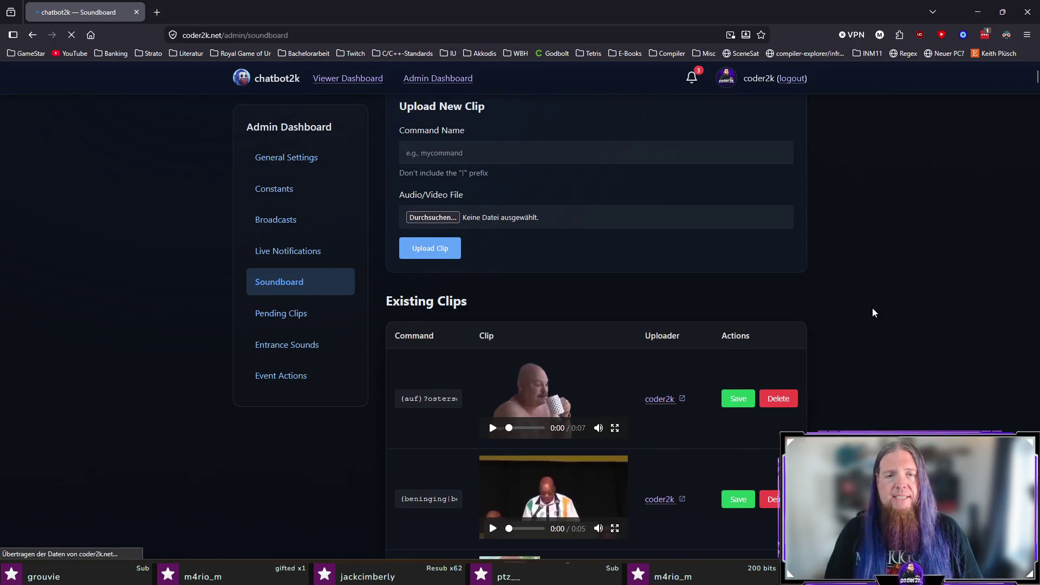
{"action": "key", "text": "ctrl+f"}
{"action": "type", "text": "bitte"}
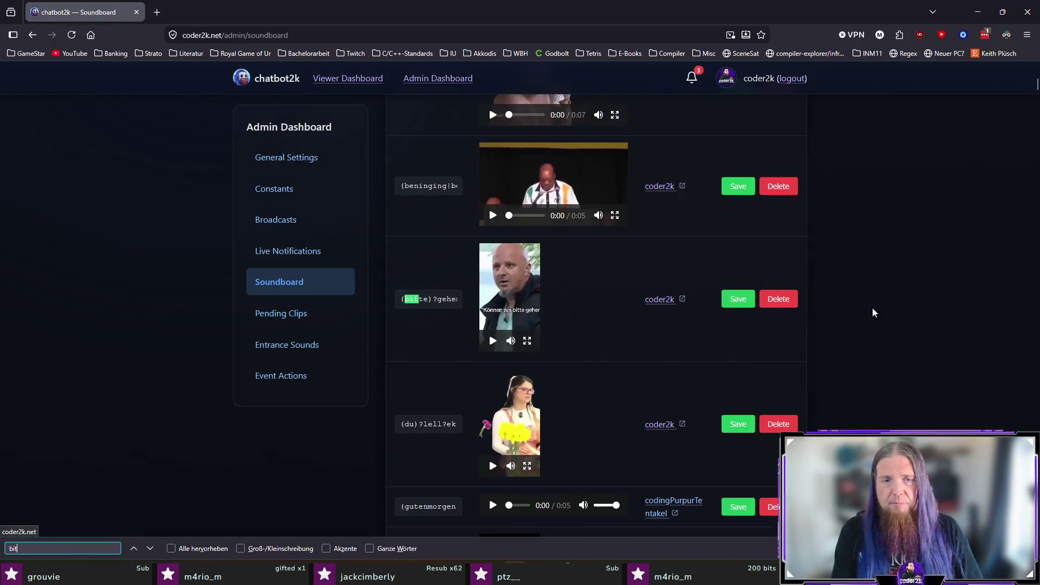
{"action": "left_click", "coordinate": [494, 466]}
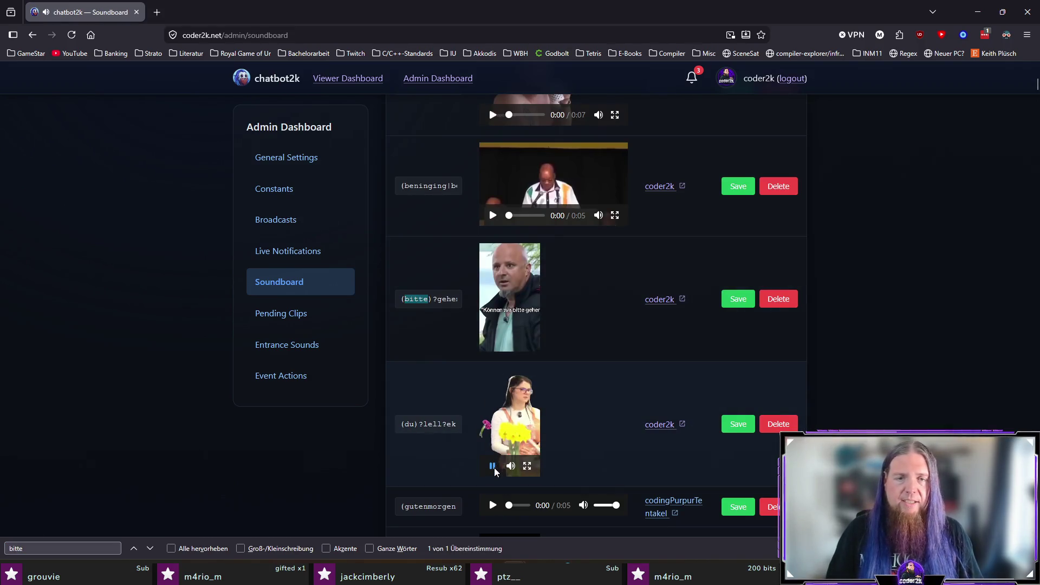
{"action": "left_click", "coordinate": [493, 341]}
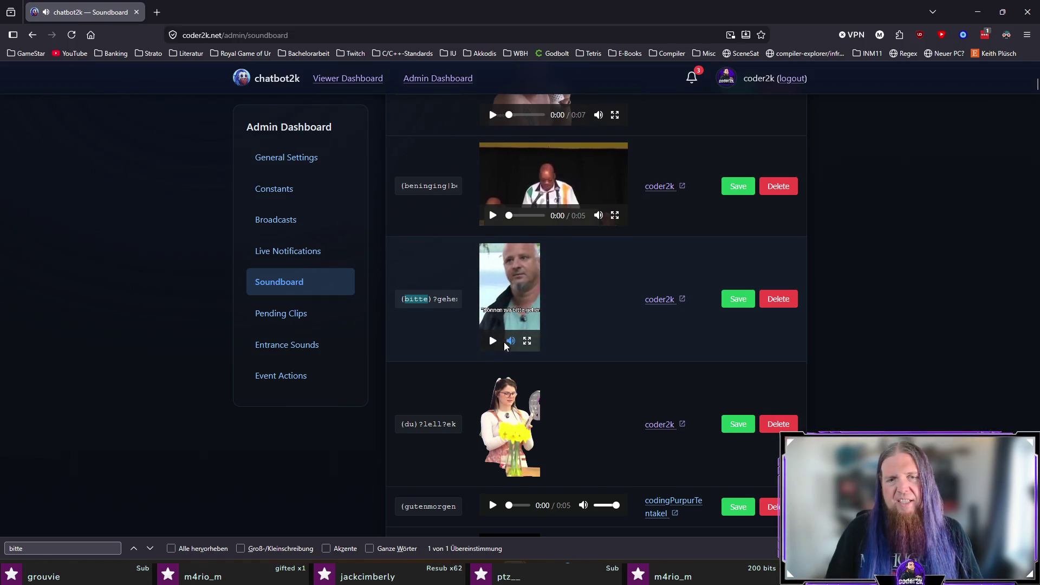
{"action": "left_click", "coordinate": [527, 341]}
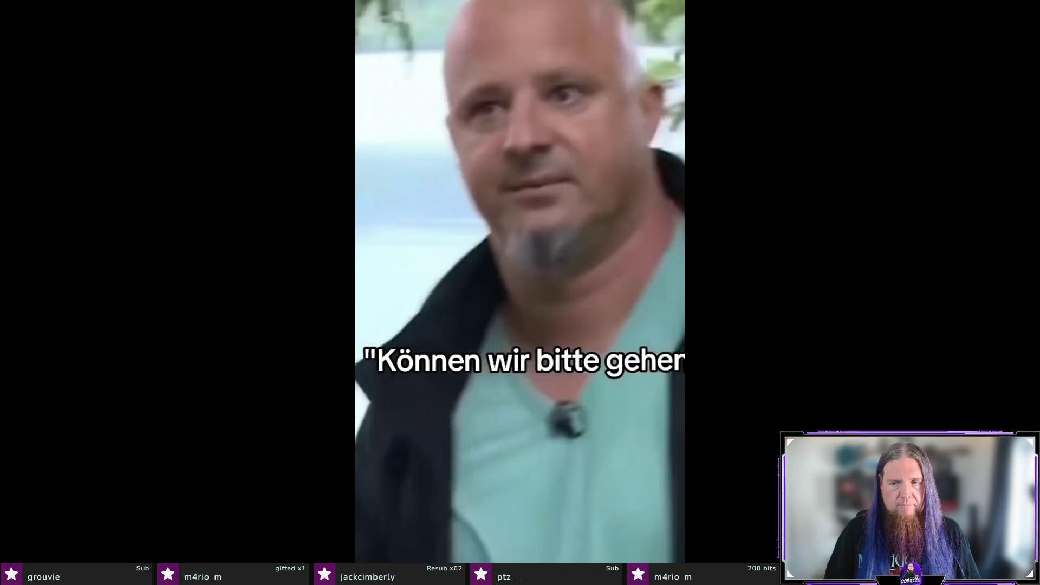
{"action": "key", "text": "Escape"}
{"action": "key", "text": "ctrl+f"}
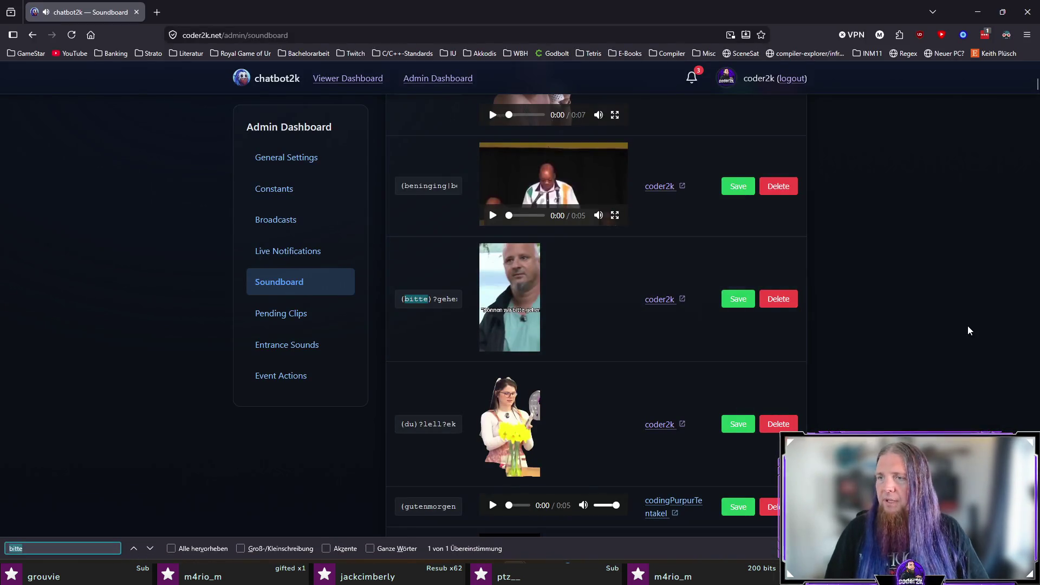
{"action": "type", "text": "wohin"}
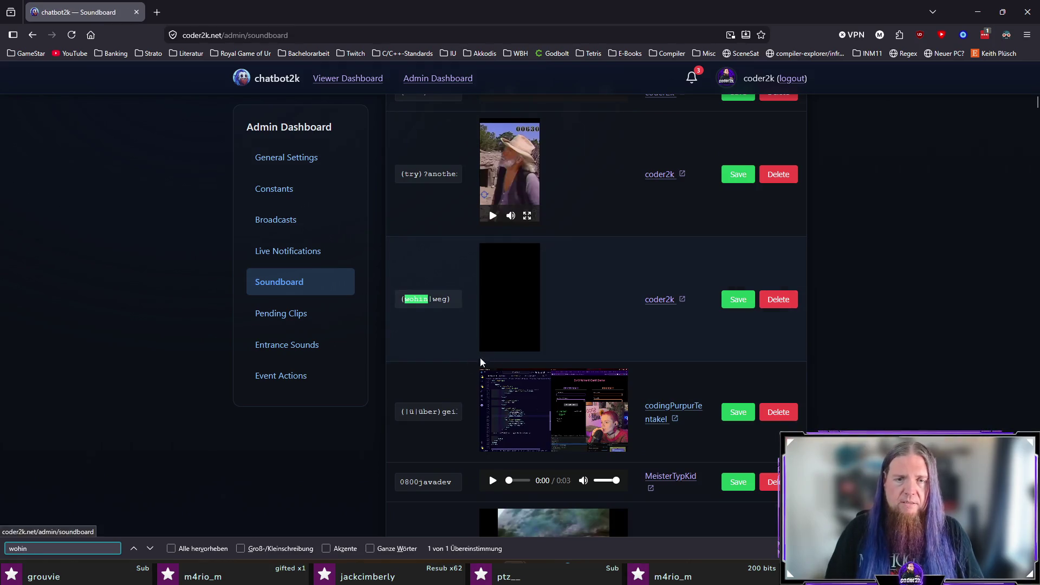
{"action": "left_click", "coordinate": [526, 341]}
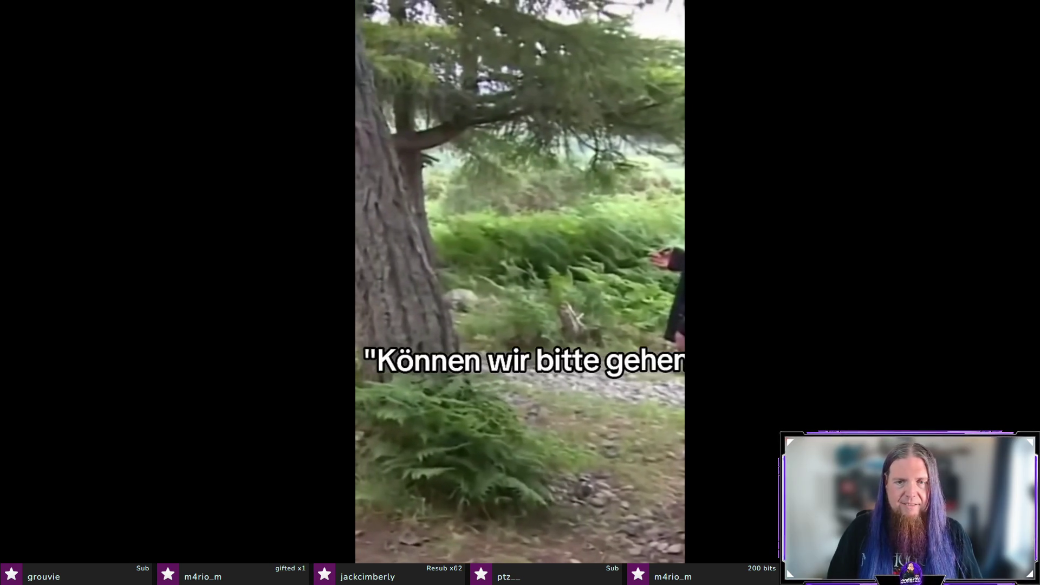
{"action": "key", "text": "Escape"}
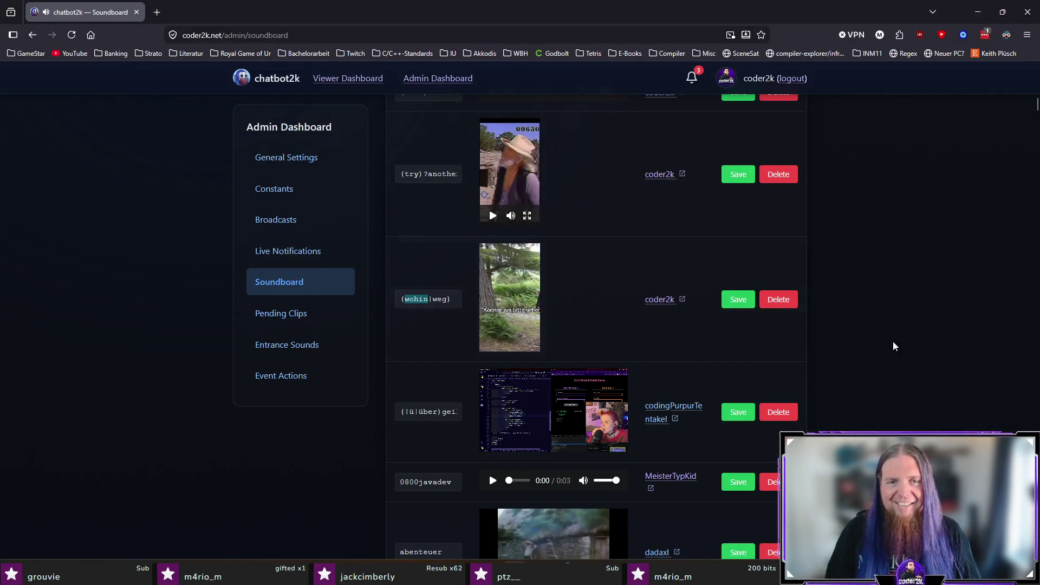
{"action": "key", "text": "ctrl+f"}
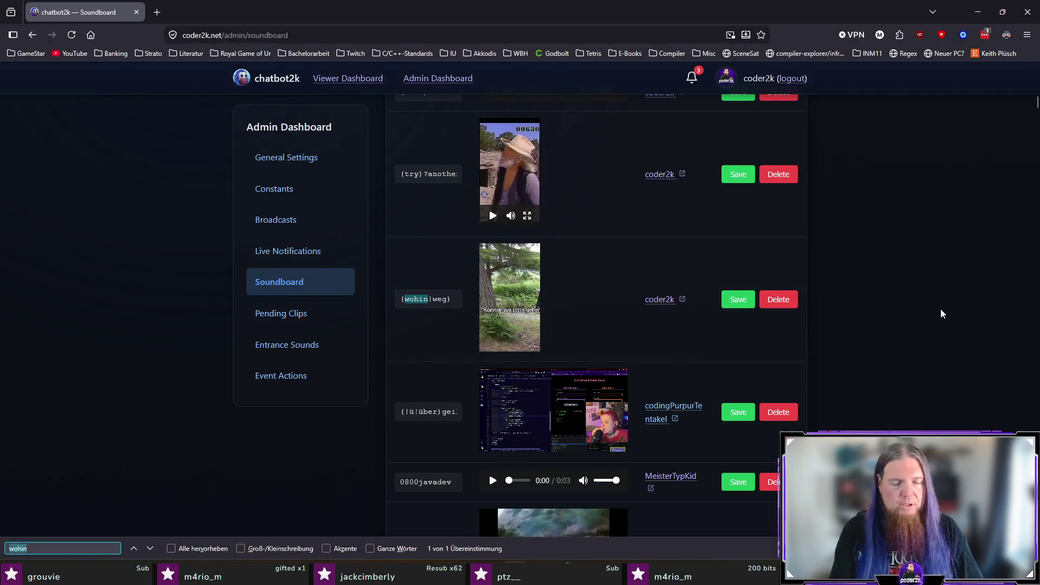
{"action": "type", "text": "pisse"}
{"action": "left_click", "coordinate": [527, 340]}
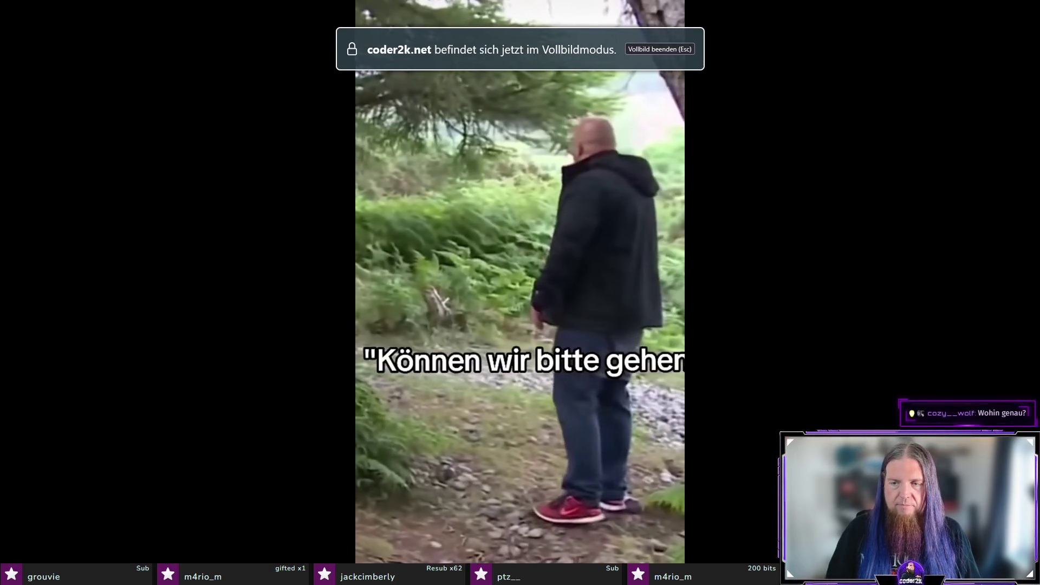
{"action": "key", "text": "Escape"}
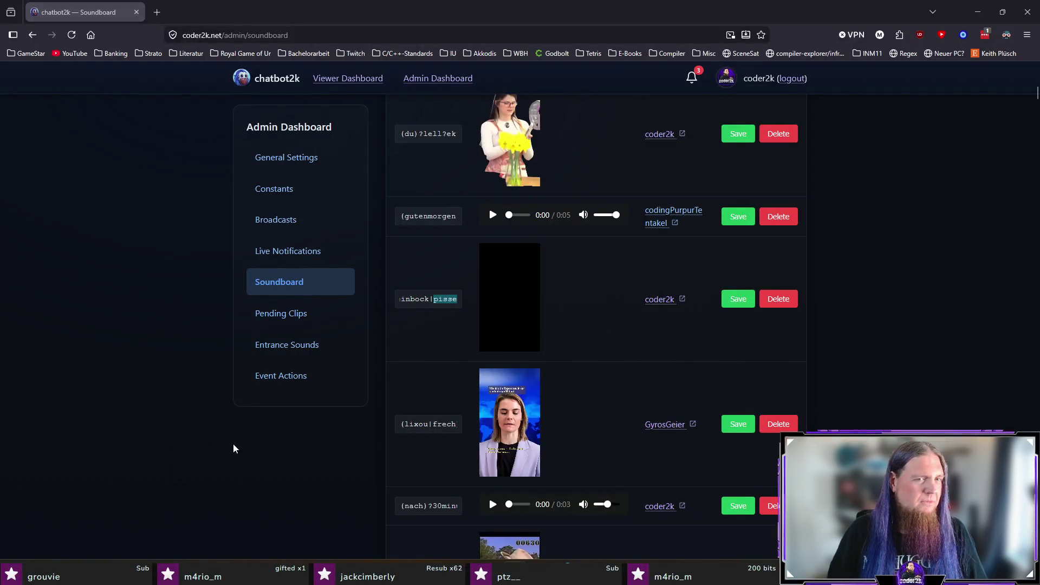
{"action": "key", "text": "ctrl+f"}
{"action": "type", "text": "wohin"}
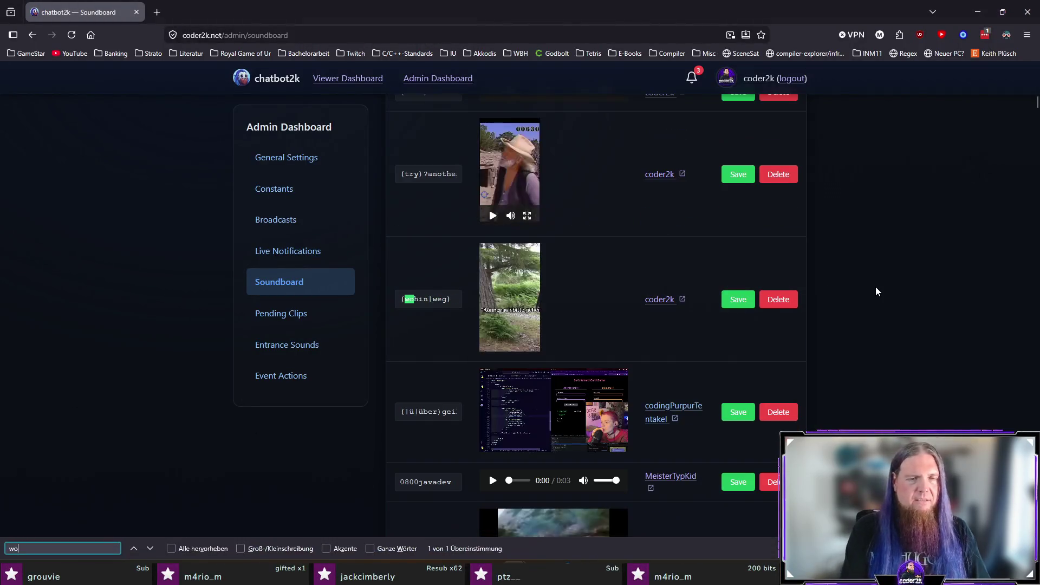
Change the (wohin|weg) clip's command to 'wohin', save it, and view notifications
{"action": "left_click", "coordinate": [452, 297]}
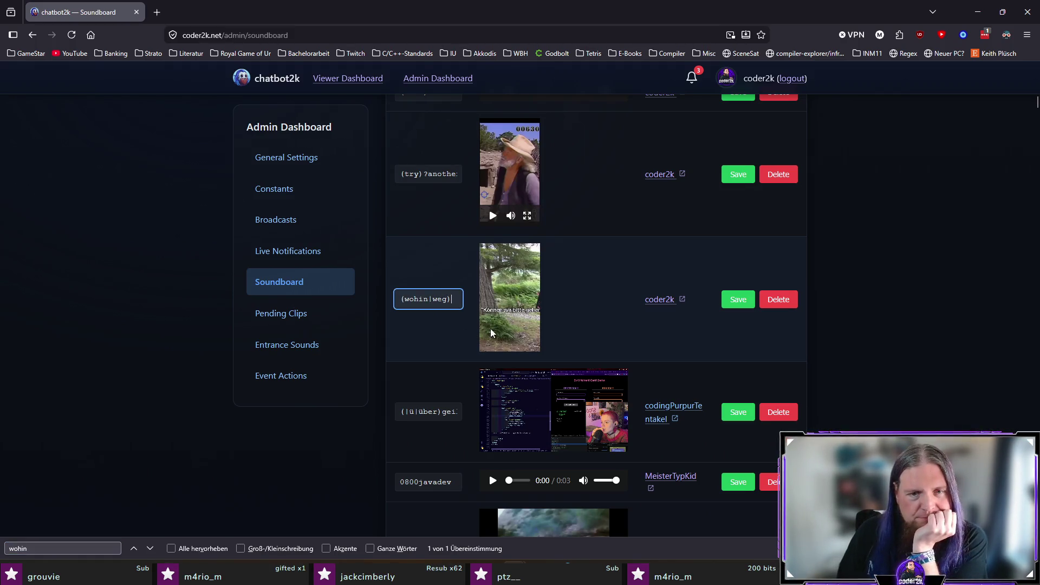
{"action": "key", "text": "Escape"}
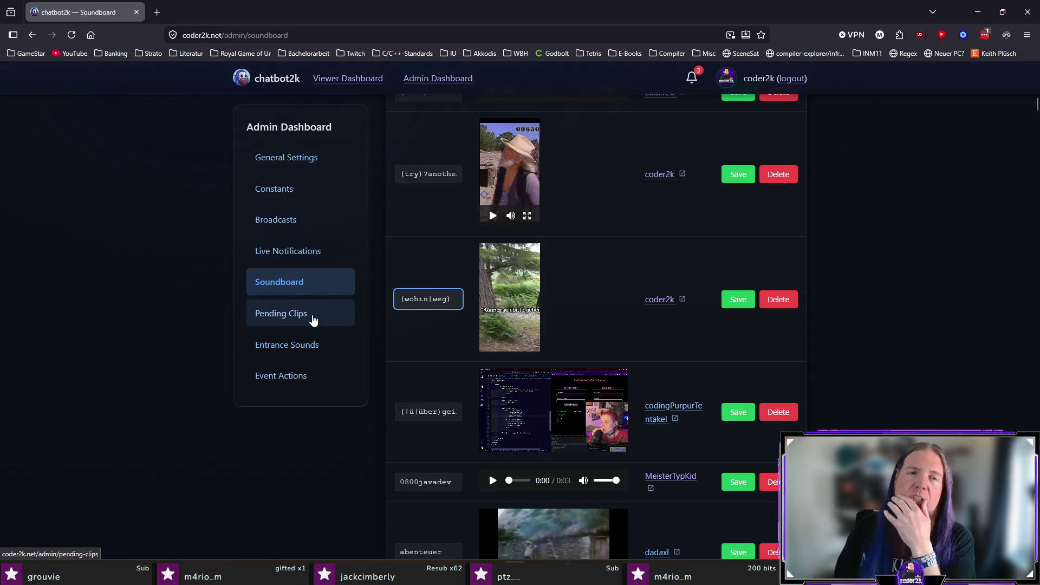
{"action": "key", "text": "BackSpace"}
{"action": "key", "text": "BackSpace"}
{"action": "key", "text": "BackSpace"}
{"action": "key", "text": "BackSpace"}
{"action": "key", "text": "BackSpace"}
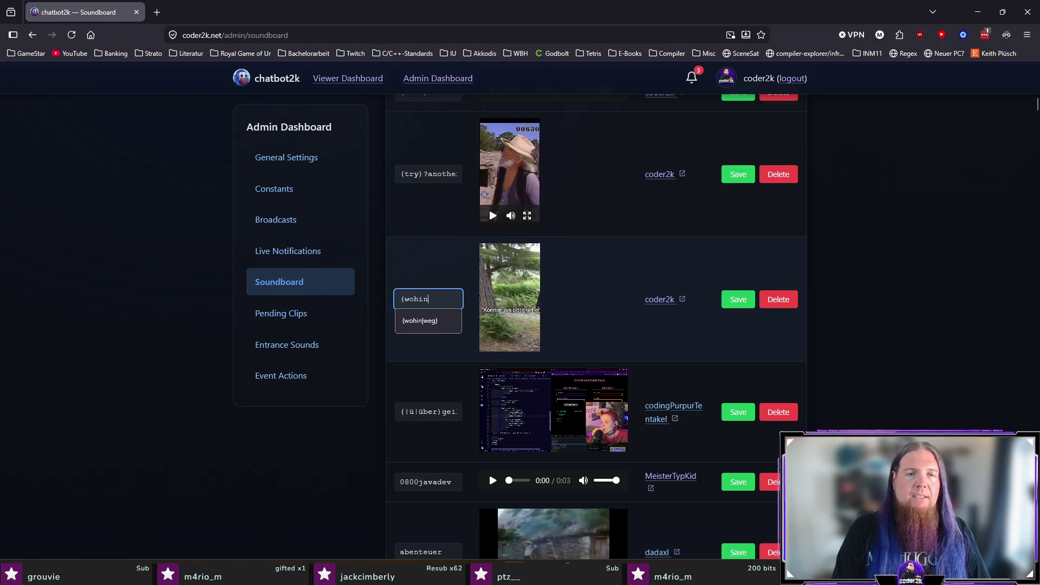
{"action": "key", "text": "Home"}
{"action": "key", "text": "Delete"}
{"action": "left_click", "coordinate": [735, 302]}
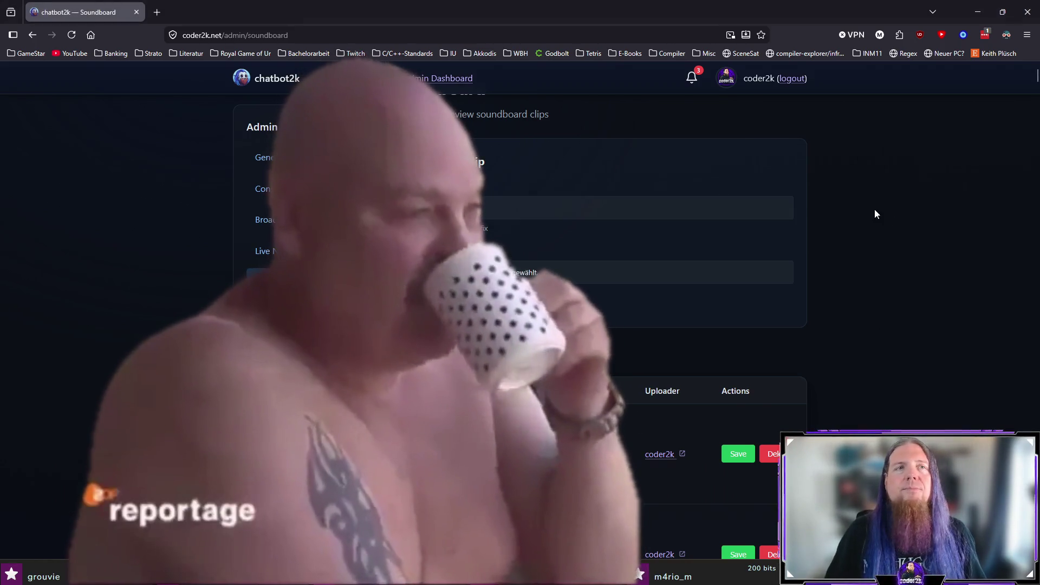
{"action": "left_click", "coordinate": [693, 77]}
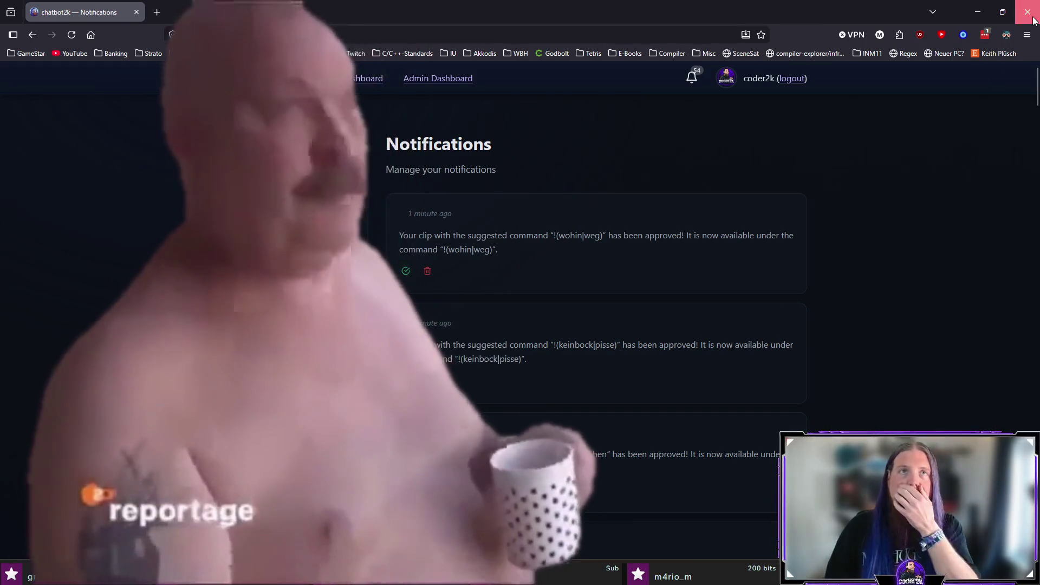
Switch from the browser back to TeXstudio showing kapitel05.tex
{"action": "key", "text": "alt+Tab"}
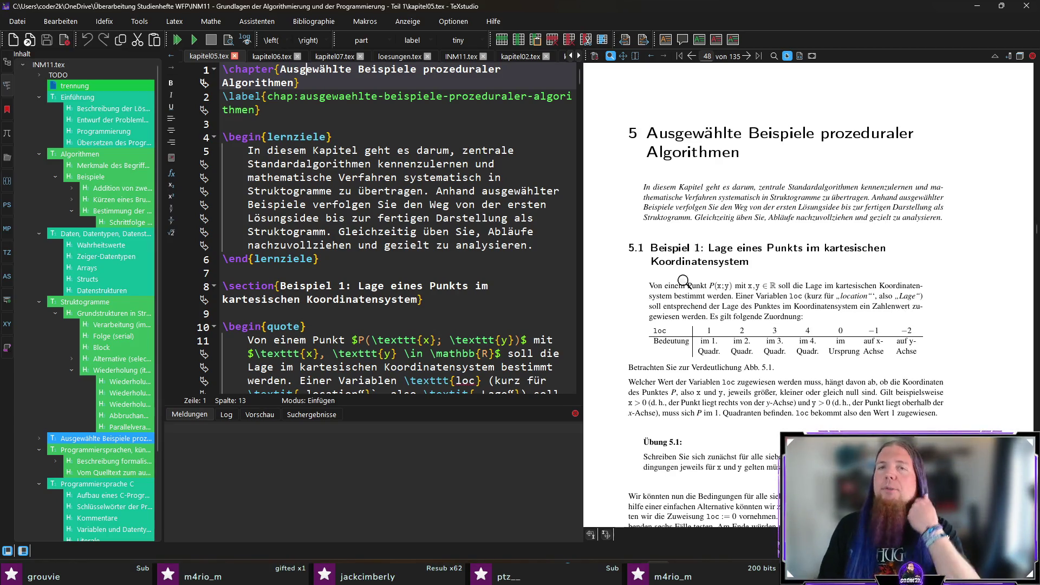
Magnify the section 5.1 heading and opening text in the PDF preview
{"action": "left_click_drag", "start_coordinate": [630, 251], "coordinate": [872, 247]}
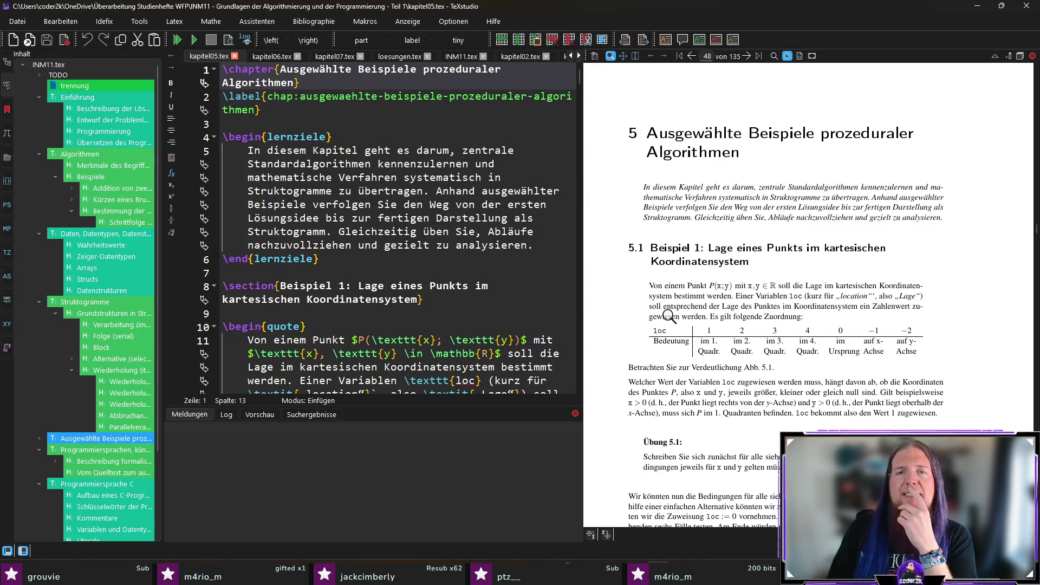
{"action": "scroll", "coordinate": [671, 317], "scroll_direction": "down", "scroll_amount": 2}
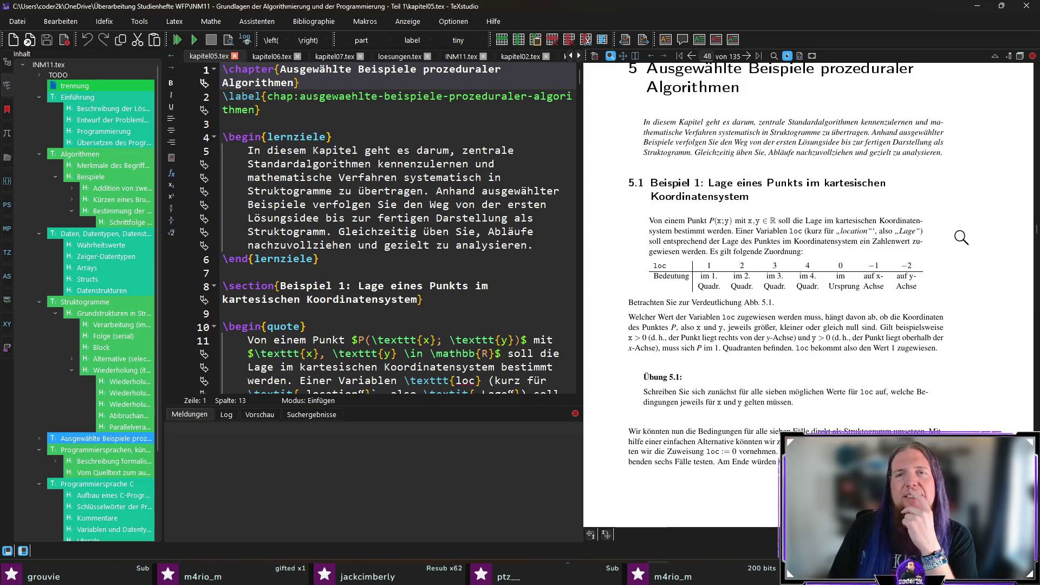
{"action": "scroll", "coordinate": [694, 197], "scroll_direction": "up", "scroll_amount": 1}
{"action": "mouse_move", "coordinate": [664, 164]}
{"action": "left_mouse_down"}
{"action": "mouse_move", "coordinate": [891, 164]}
{"action": "mouse_move", "coordinate": [759, 162]}
{"action": "mouse_move", "coordinate": [883, 172]}
{"action": "left_mouse_up"}
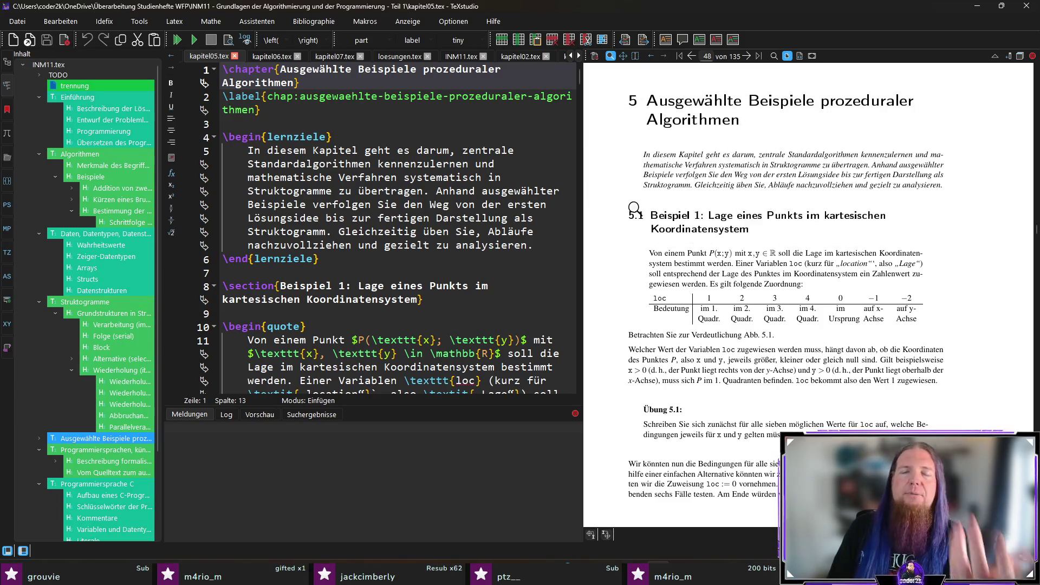
{"action": "mouse_move", "coordinate": [635, 208]}
{"action": "left_mouse_down"}
{"action": "mouse_move", "coordinate": [666, 222]}
{"action": "mouse_move", "coordinate": [848, 225]}
{"action": "left_mouse_up"}
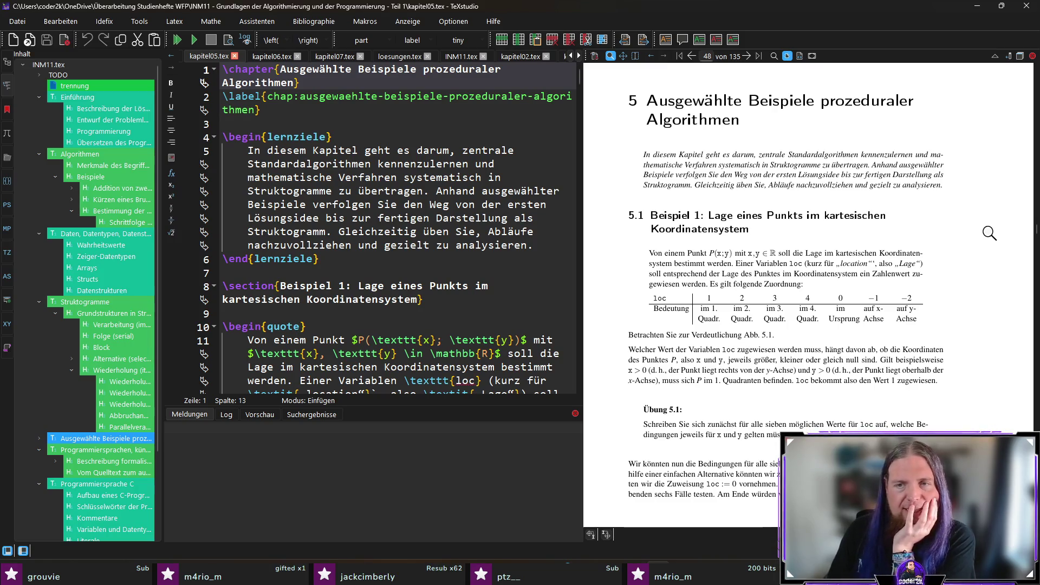
{"action": "scroll", "coordinate": [979, 248], "scroll_direction": "down", "scroll_amount": 1}
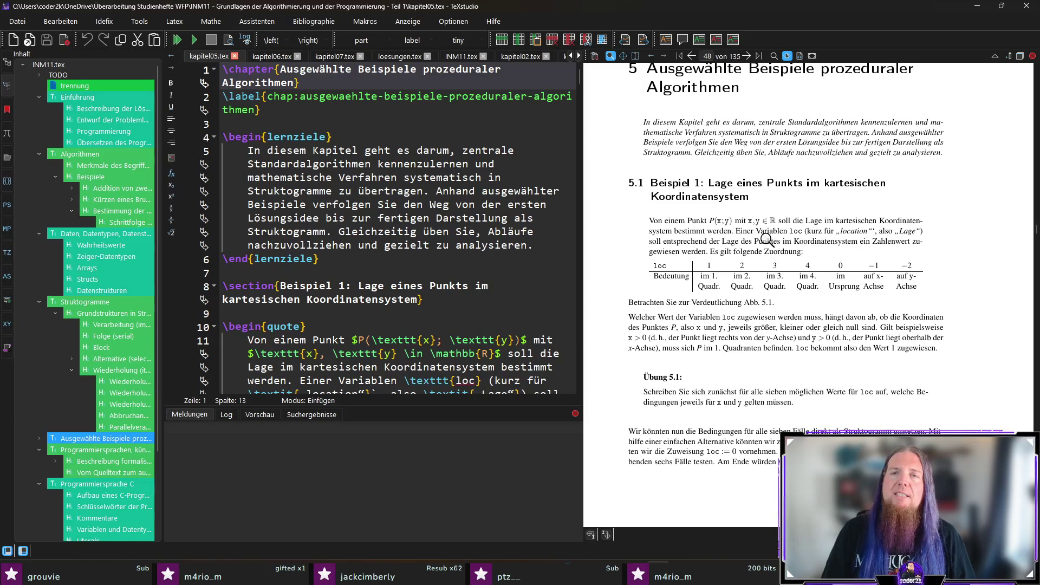
Jump from the PDF to the matching source line and target 'Punkts' in the title
{"action": "left_click", "coordinate": [783, 235], "text": "ctrl"}
{"action": "left_click", "coordinate": [460, 314]}
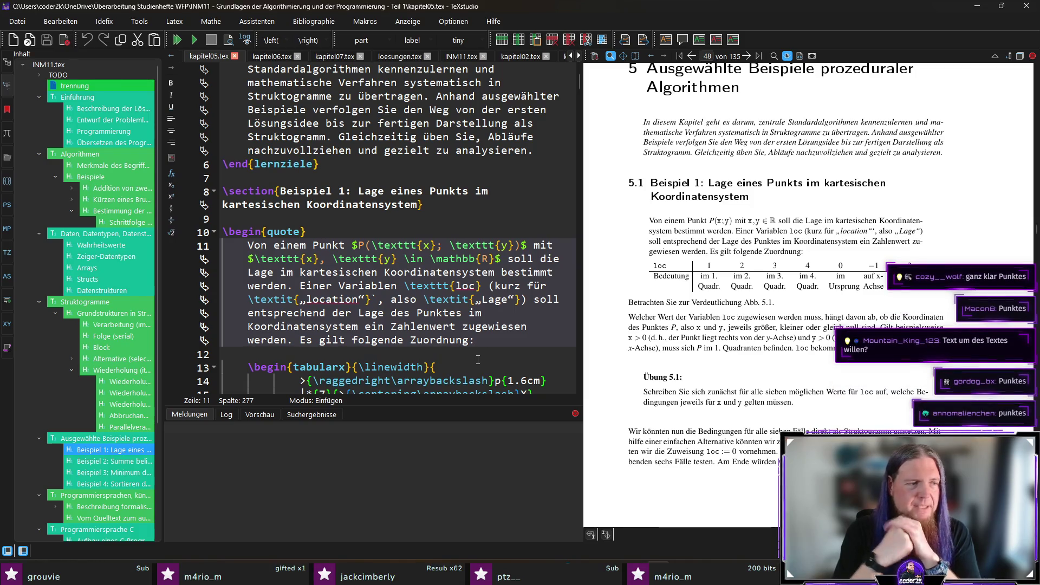
{"action": "left_click", "coordinate": [462, 191]}
Insert 'e' to make 'Punktes' in the title, save kapitel05.tex, and check the table preview
{"action": "type", "text": "e"}
{"action": "key", "text": "ctrl+s"}
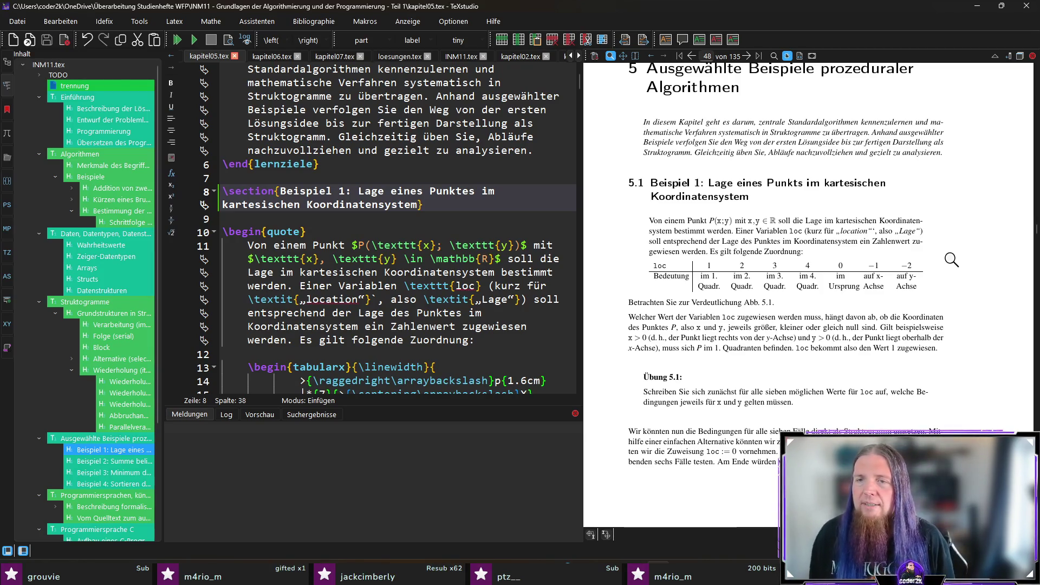
{"action": "left_click_drag", "start_coordinate": [848, 288], "coordinate": [840, 285]}
{"action": "scroll", "coordinate": [485, 288], "scroll_direction": "down", "scroll_amount": 5}
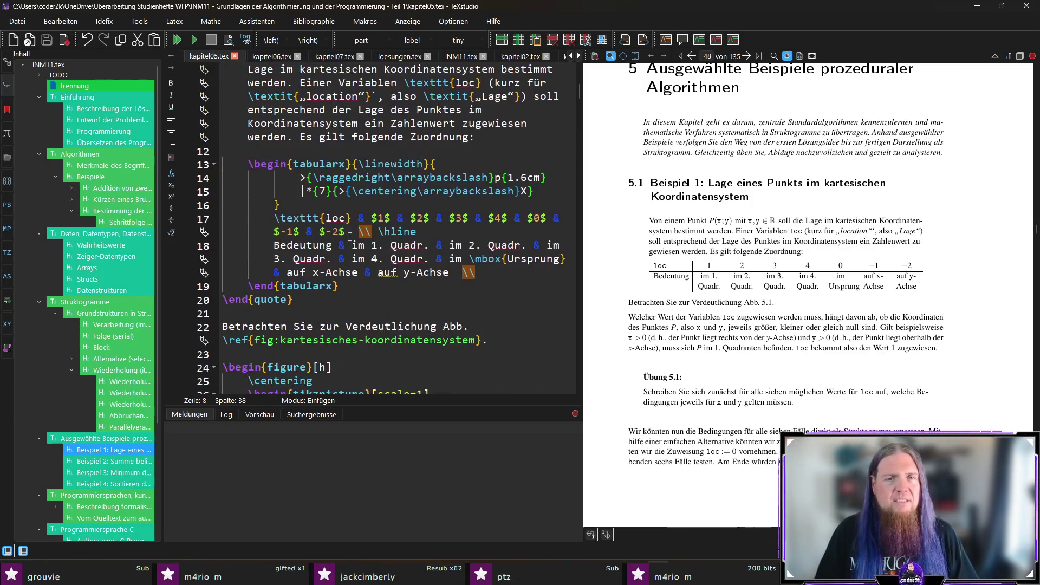
Try removing the space before \mbox in the table row, recompiling before and after restoring it
{"action": "left_click_drag", "start_coordinate": [470, 259], "coordinate": [503, 260]}
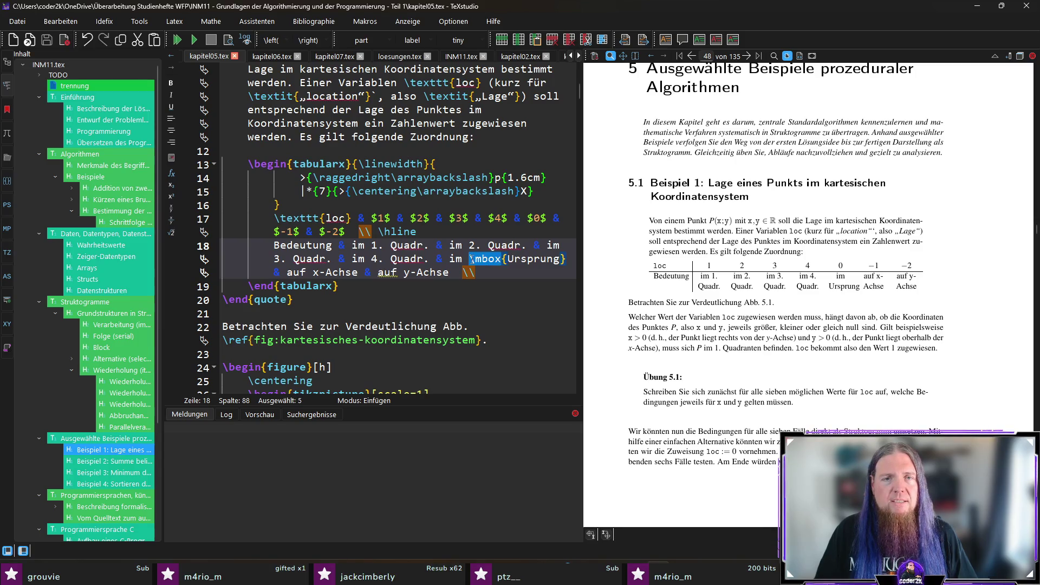
{"action": "key", "text": "Left"}
{"action": "key", "text": "BackSpace"}
{"action": "key", "text": "F5"}
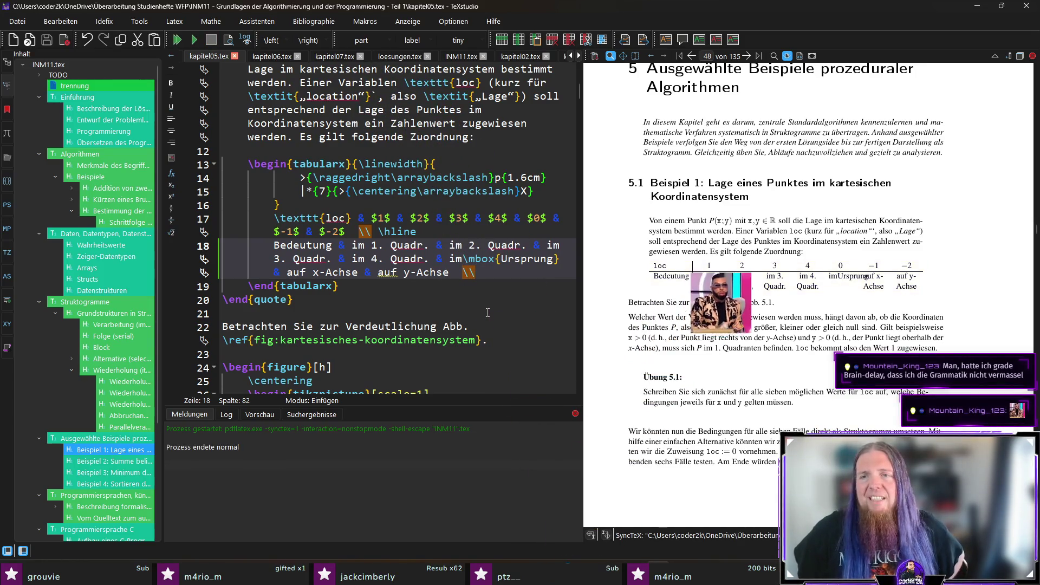
{"action": "key", "text": "F5"}
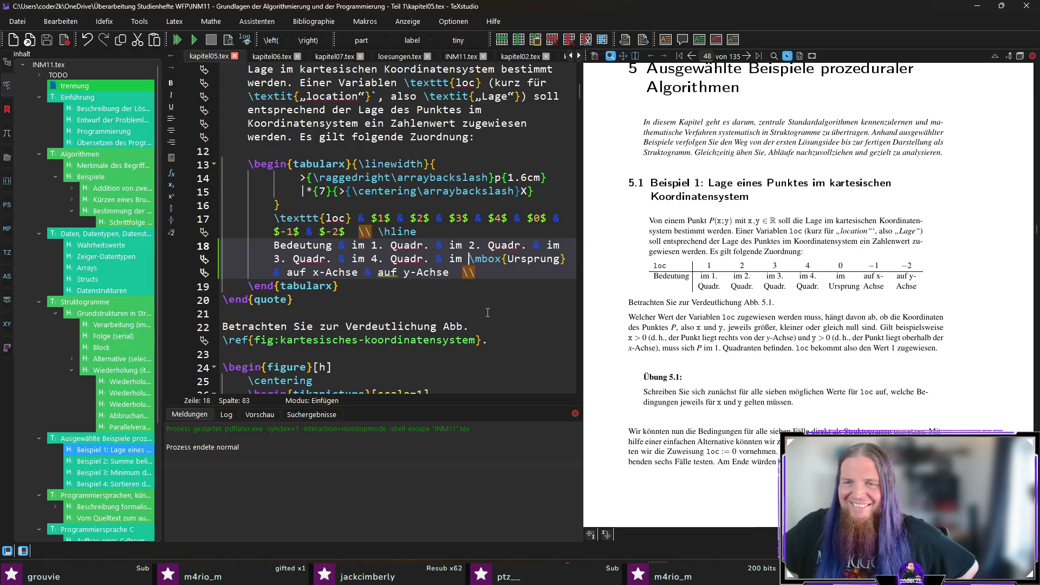
Magnify the 'im Ursprung' column in the PDF preview to check its spacing
{"action": "left_click_drag", "start_coordinate": [844, 282], "coordinate": [840, 278]}
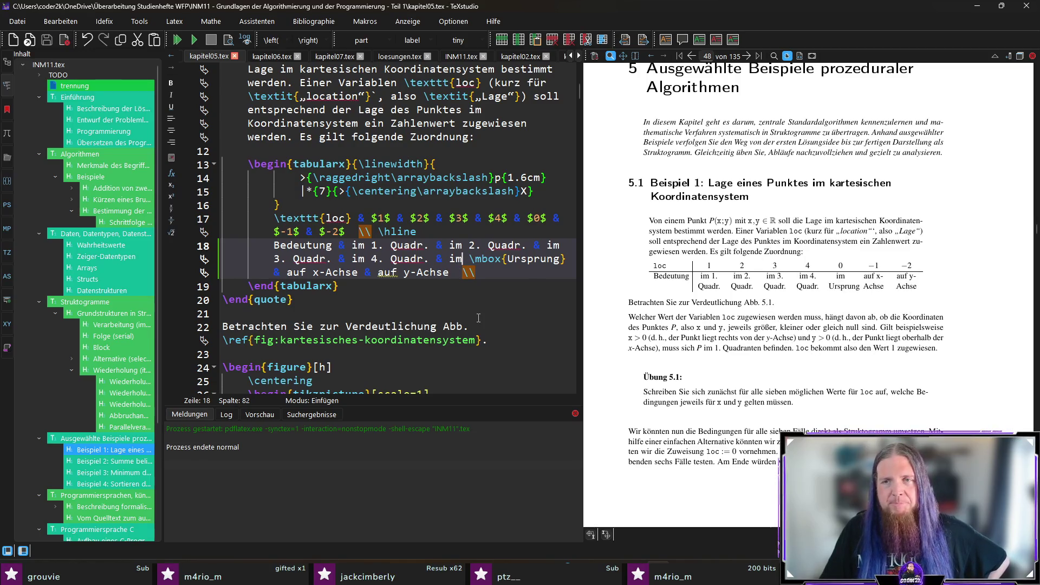
{"action": "mouse_move", "coordinate": [843, 289]}
{"action": "left_mouse_down"}
{"action": "mouse_move", "coordinate": [843, 271]}
{"action": "mouse_move", "coordinate": [848, 283]}
{"action": "left_mouse_up"}
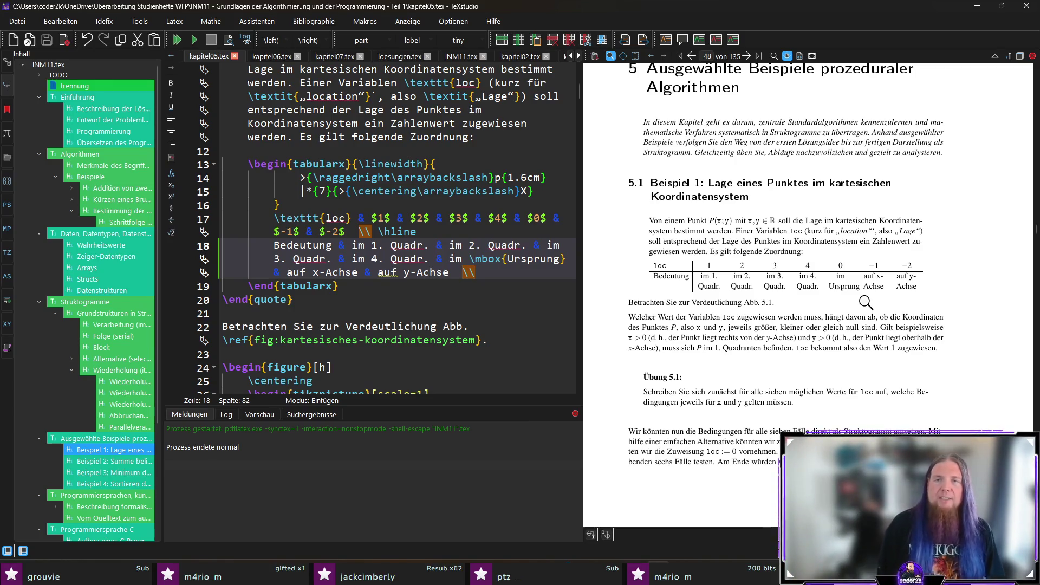
{"action": "left_click_drag", "start_coordinate": [841, 275], "coordinate": [841, 275]}
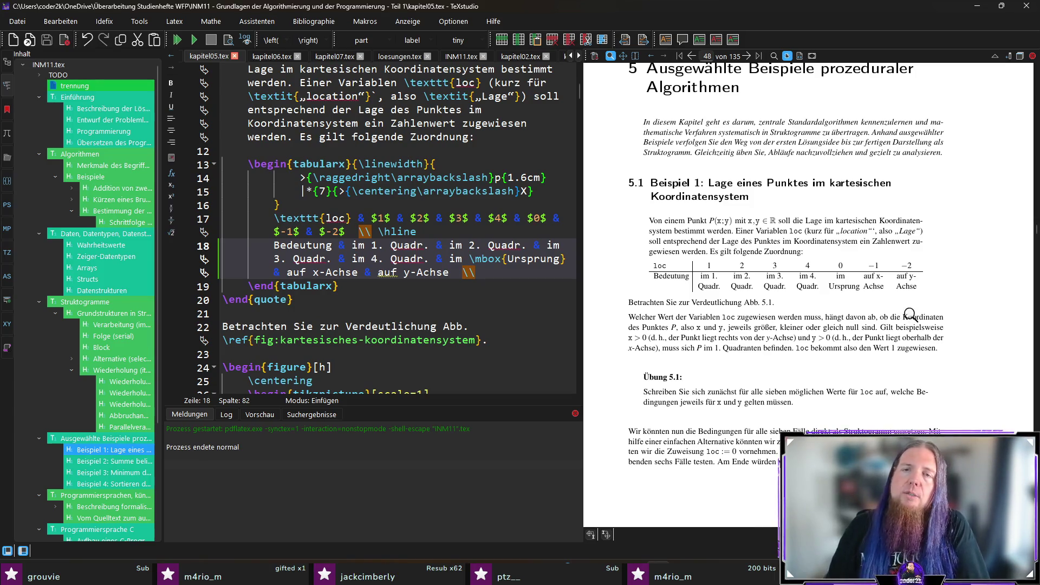
Jump via 'Lösungen der Übungen' in the structure tree to INM11.tex's solutions includes
{"action": "scroll", "coordinate": [984, 295], "scroll_direction": "down", "scroll_amount": 1}
{"action": "scroll", "coordinate": [985, 295], "scroll_direction": "down", "scroll_amount": 5}
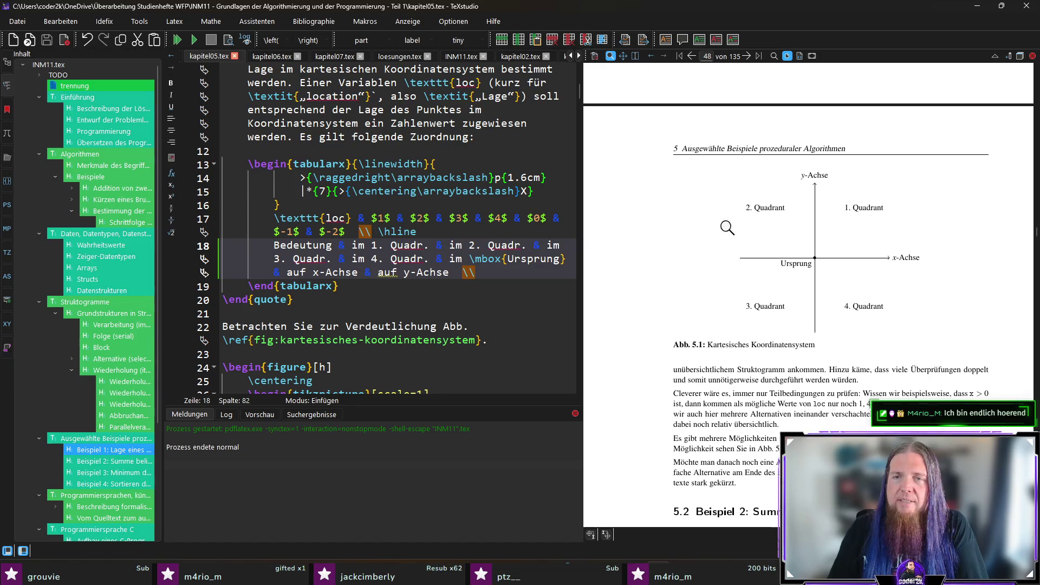
{"action": "scroll", "coordinate": [899, 325], "scroll_direction": "up", "scroll_amount": 6}
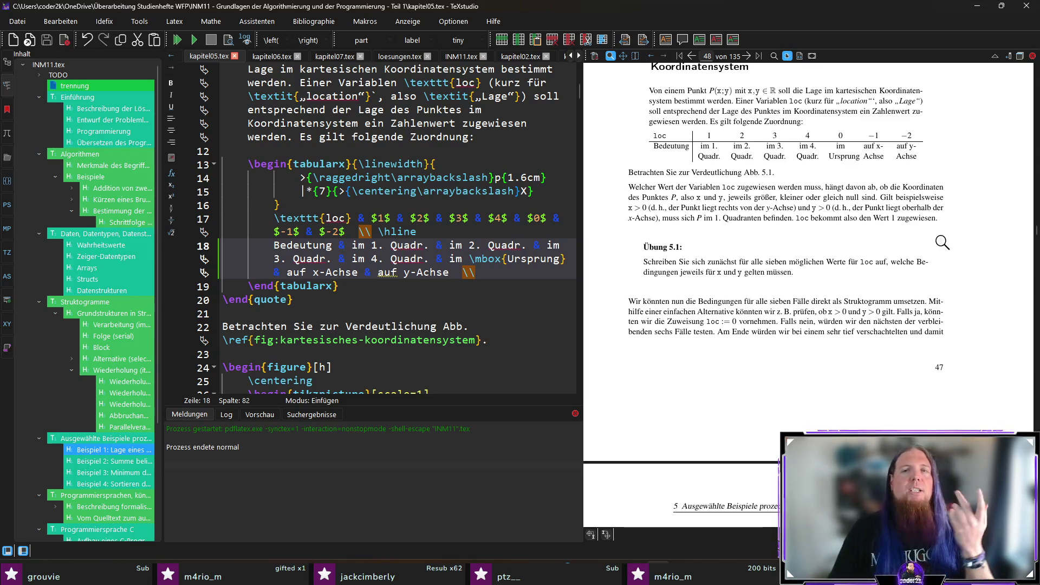
{"action": "scroll", "coordinate": [76, 440], "scroll_direction": "down", "scroll_amount": 5}
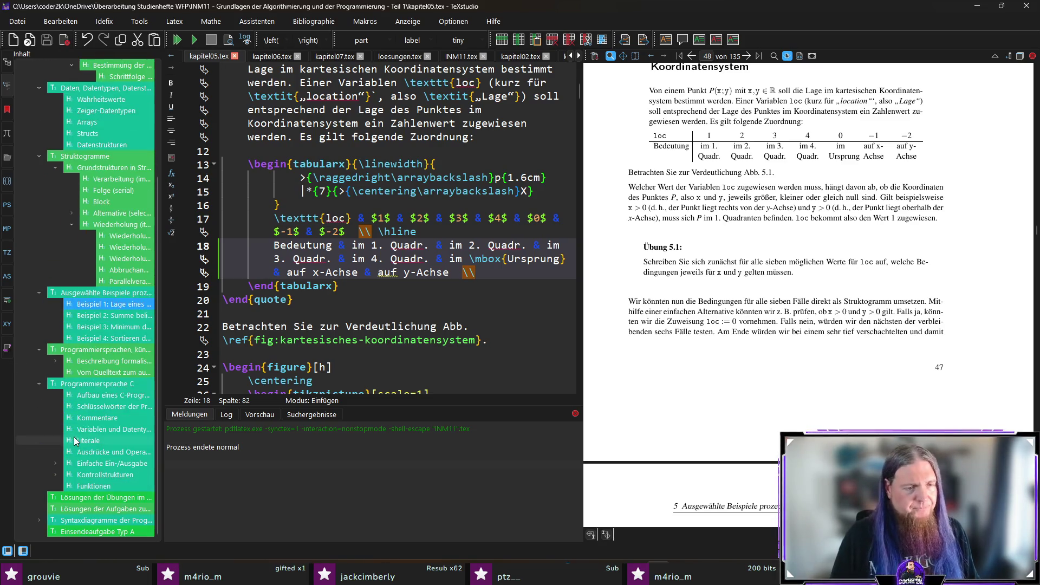
{"action": "left_click", "coordinate": [104, 501]}
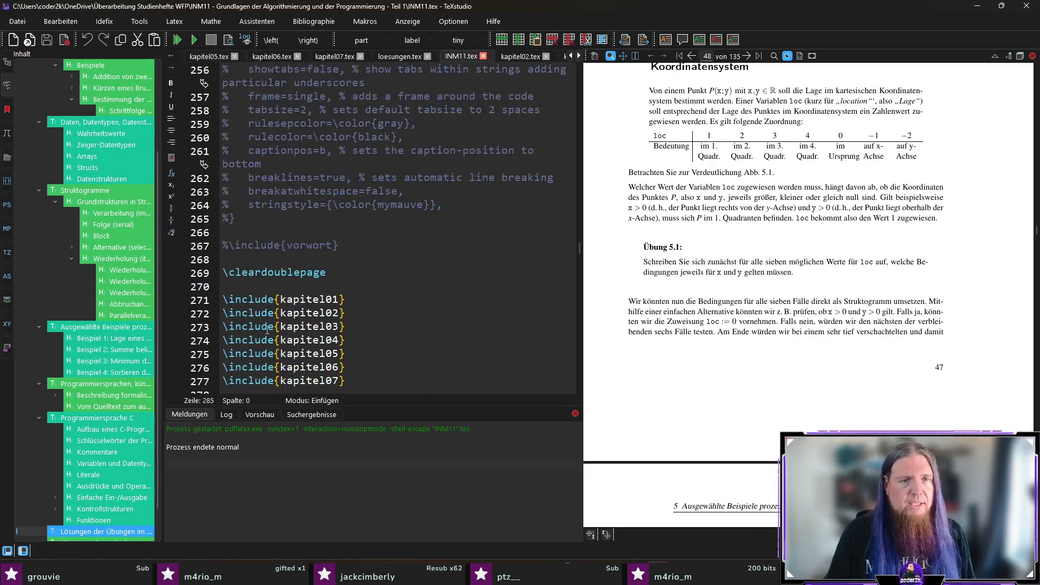
Paste a copy of the \begin{enumerate}[label=4.\arabic*] line after the last list
{"action": "scroll", "coordinate": [450, 230], "scroll_direction": "down", "scroll_amount": 4}
{"action": "scroll", "coordinate": [325, 244], "scroll_direction": "up", "scroll_amount": 3}
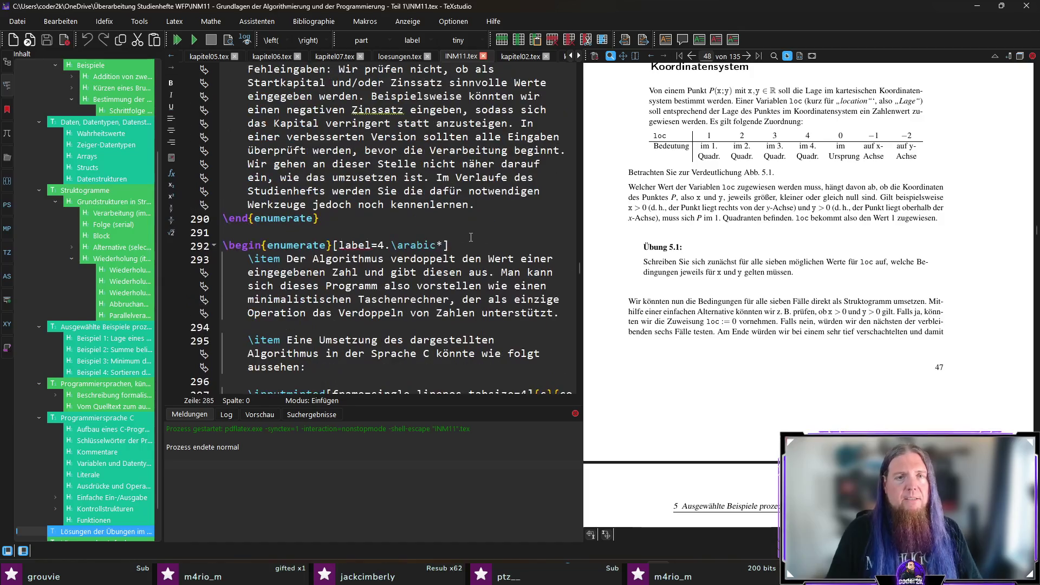
{"action": "left_click", "coordinate": [204, 247]}
{"action": "scroll", "coordinate": [325, 217], "scroll_direction": "down", "scroll_amount": 12}
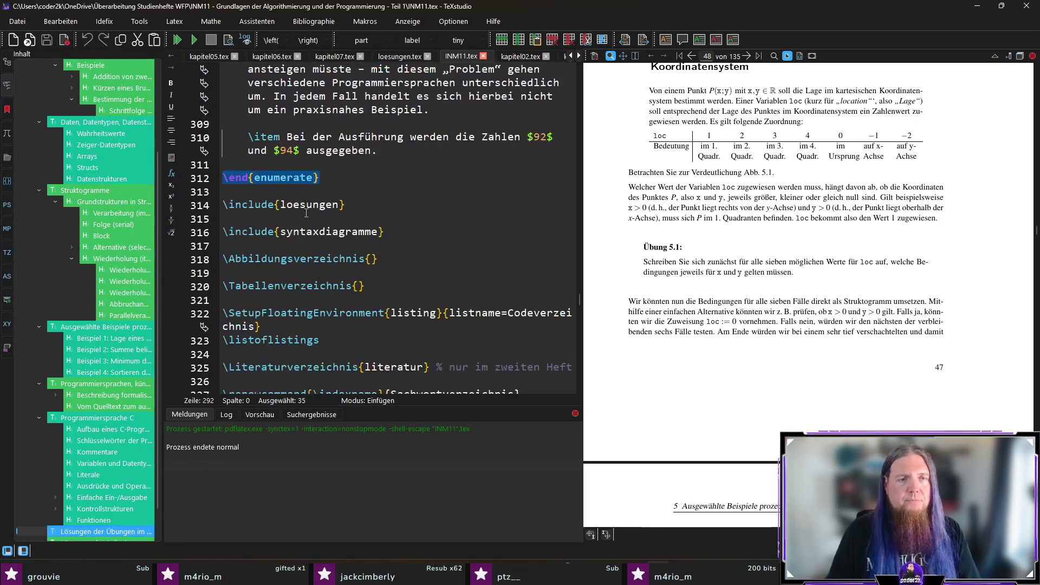
{"action": "left_click", "coordinate": [346, 172]}
{"action": "key", "text": "Return"}
{"action": "type", "text": "\\begin{enumerate}[label=4.\\arabic*]"}
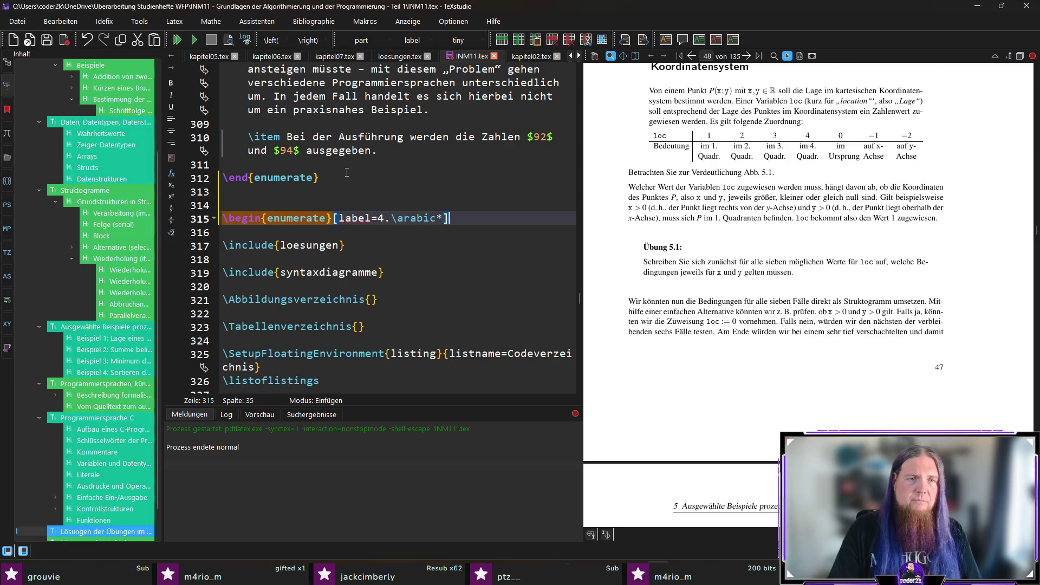
Close the new list with a copied \end{enumerate} line, removing an extra blank line
{"action": "key", "text": "Return"}
{"action": "left_click", "coordinate": [347, 172]}
{"action": "key", "text": "shift+Home"}
{"action": "key", "text": "ctrl+c"}
{"action": "key", "text": "Down"}
{"action": "key", "text": "Down"}
{"action": "key", "text": "Delete"}
{"action": "key", "text": "End"}
{"action": "key", "text": "Return"}
{"action": "key", "text": "ctrl+v"}
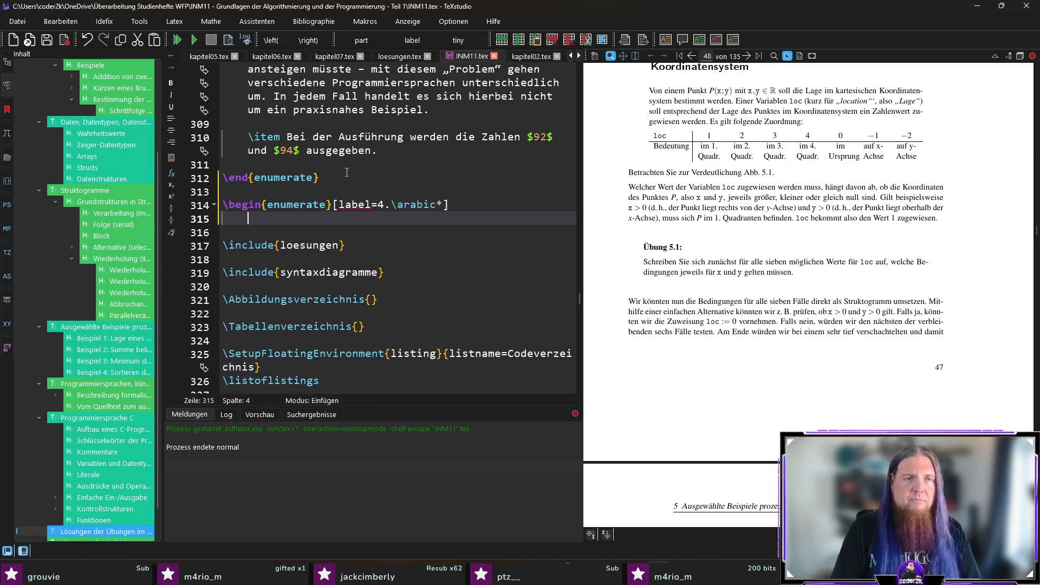
Add an indented empty \item inside the new list
{"action": "key", "text": "End"}
{"action": "key", "text": "Return"}
{"action": "type", "text": "\\item"}
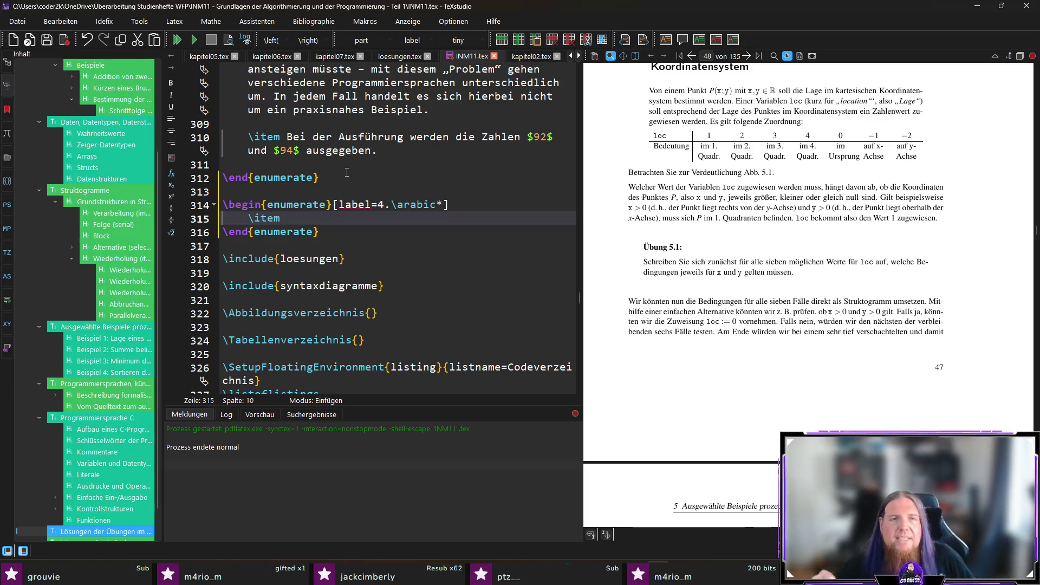
{"action": "left_click", "coordinate": [581, 58]}
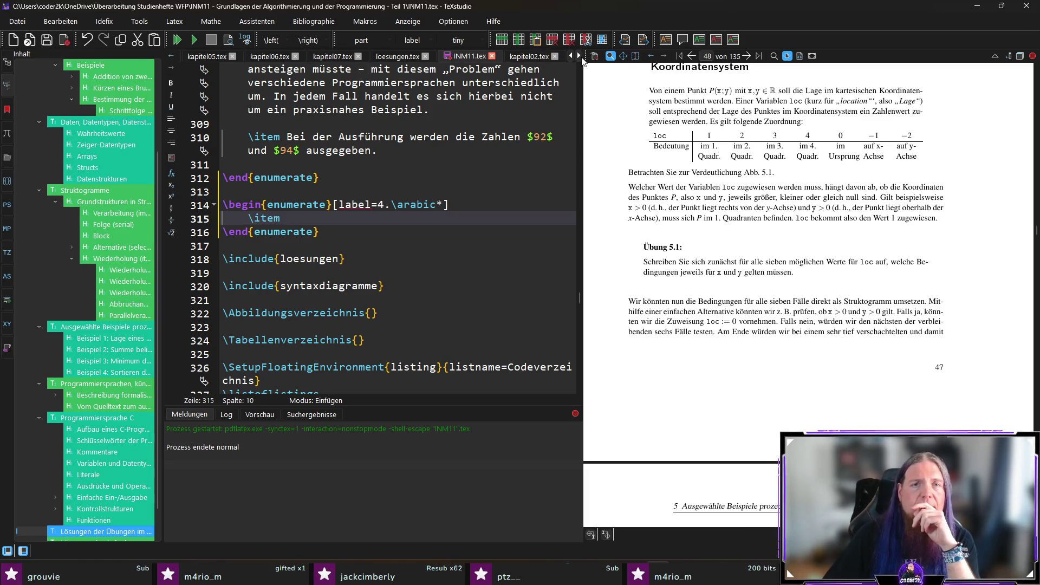
Copy the tabularx block on lines 13–19 of kapitel05.tex and return to INM11.tex
{"action": "left_click", "coordinate": [206, 56]}
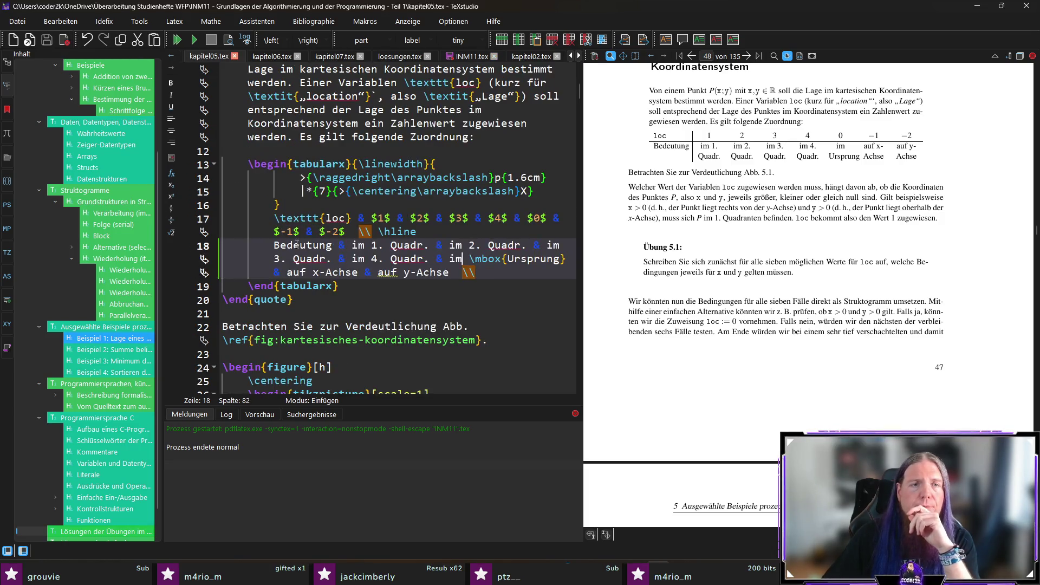
{"action": "left_click", "coordinate": [350, 286]}
{"action": "left_click_drag", "start_coordinate": [351, 286], "coordinate": [249, 172]}
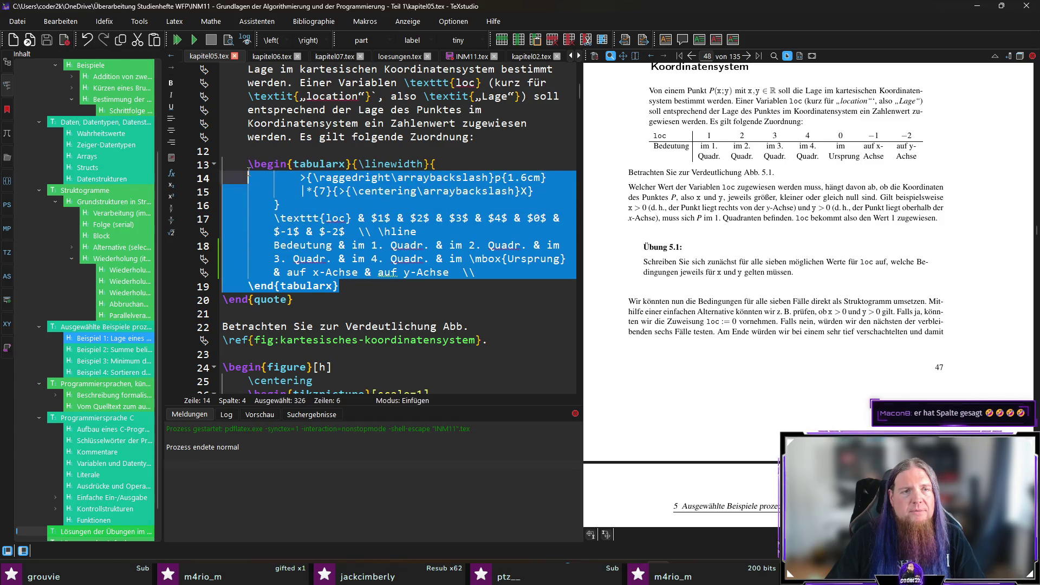
{"action": "key", "text": "shift+Up"}
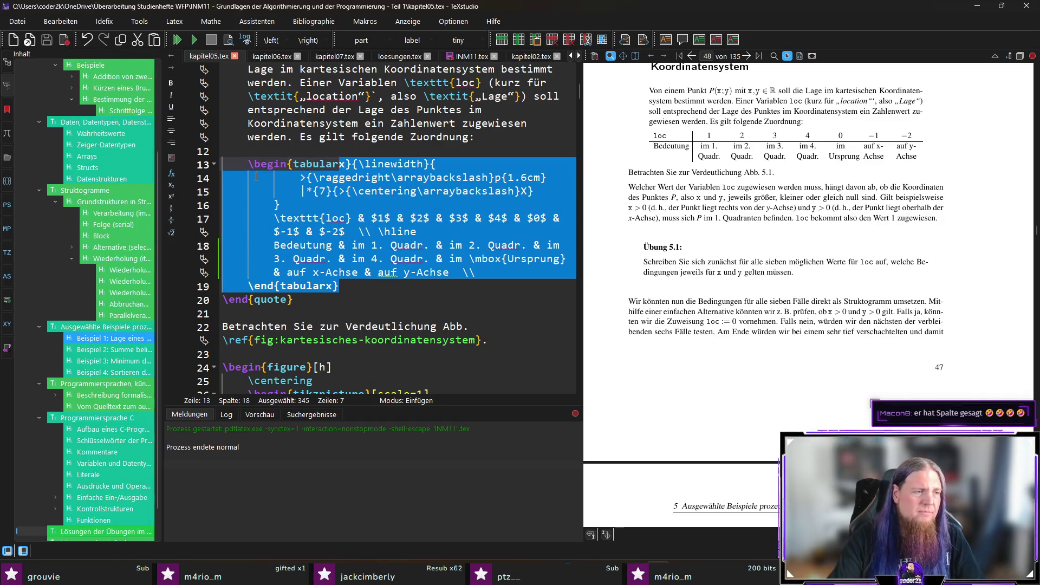
{"action": "key", "text": "shift+Home"}
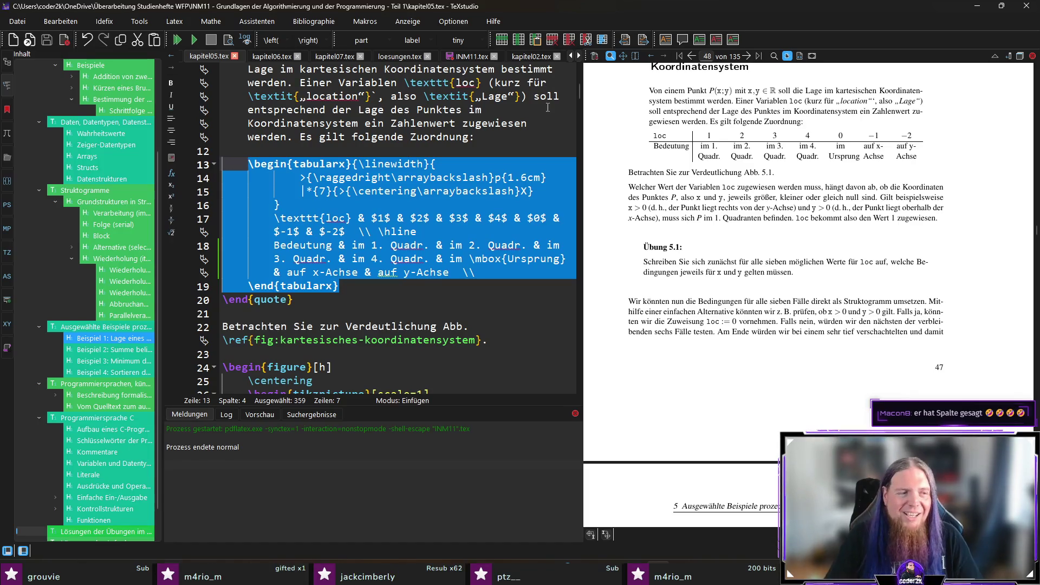
{"action": "left_click", "coordinate": [457, 56]}
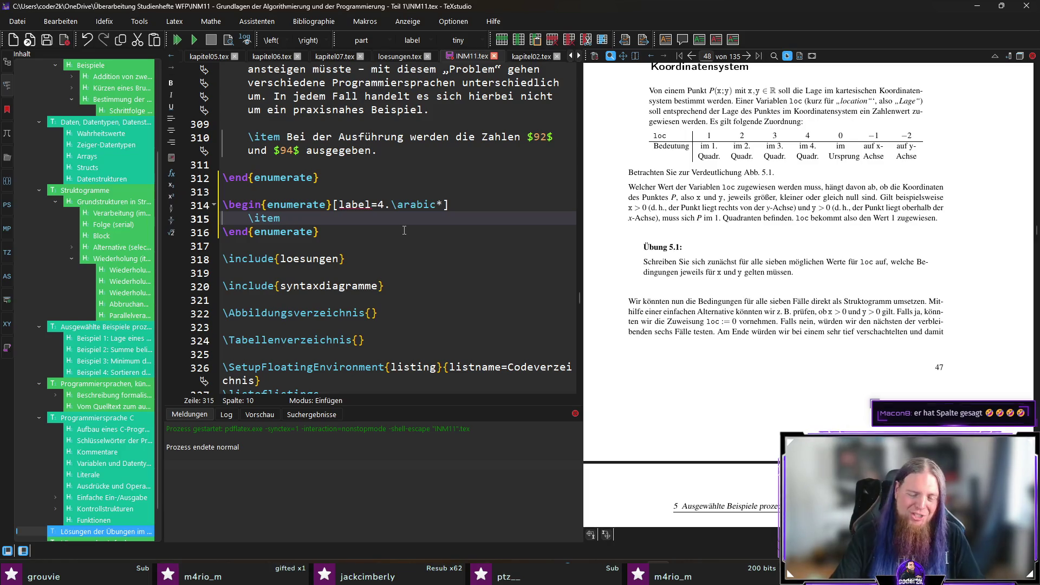
Paste the loc table under \item and relabel its row 'Wert von \texttt{loc} & Bedingungen'
{"action": "key", "text": "Return"}
{"action": "key", "text": "Return"}
{"action": "key", "text": "ctrl+v"}
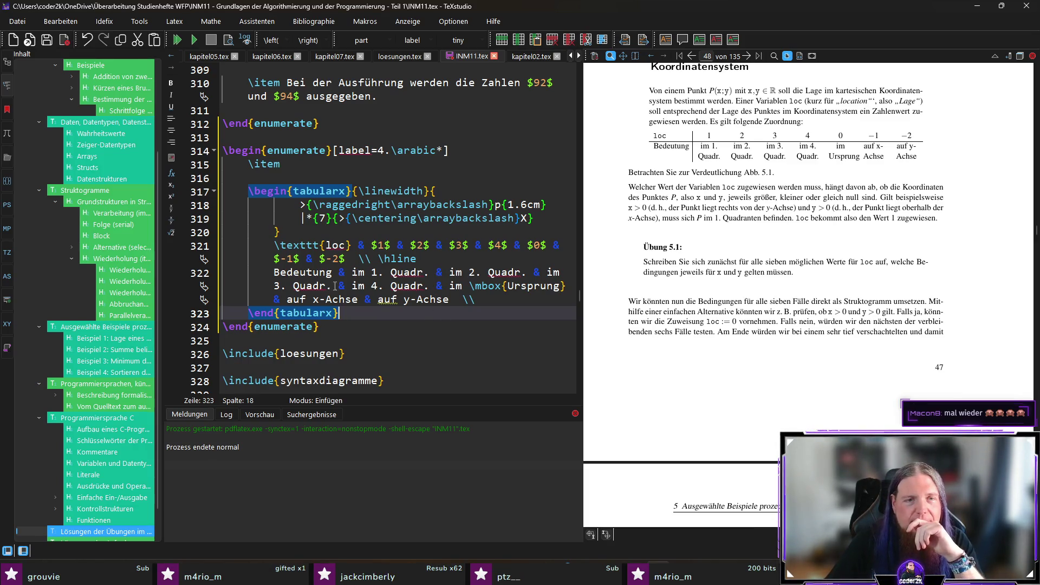
{"action": "double_click", "coordinate": [302, 273]}
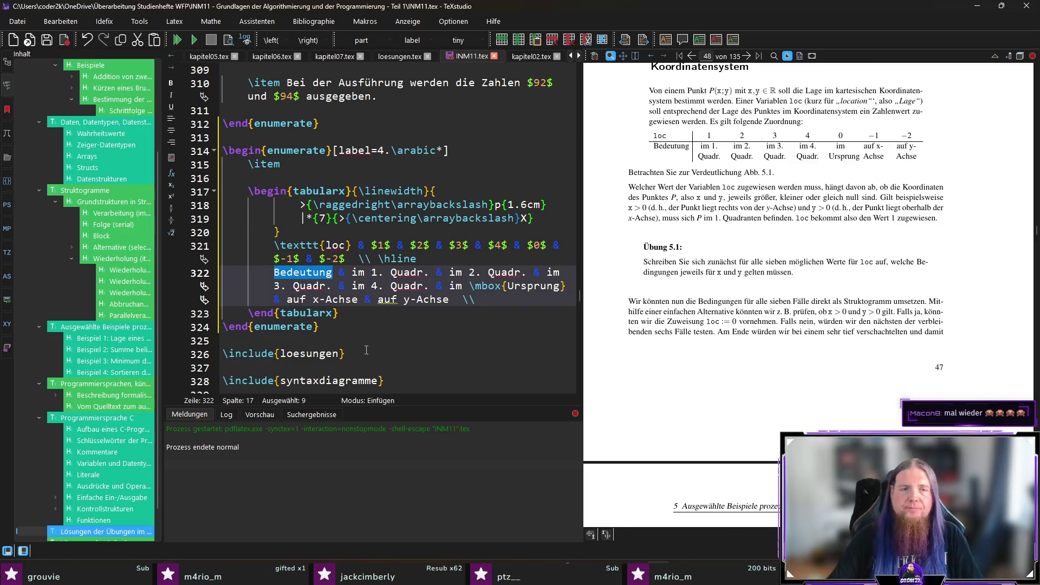
{"action": "type", "text": "Wert von \\"}
{"action": "type", "text": "textt"}
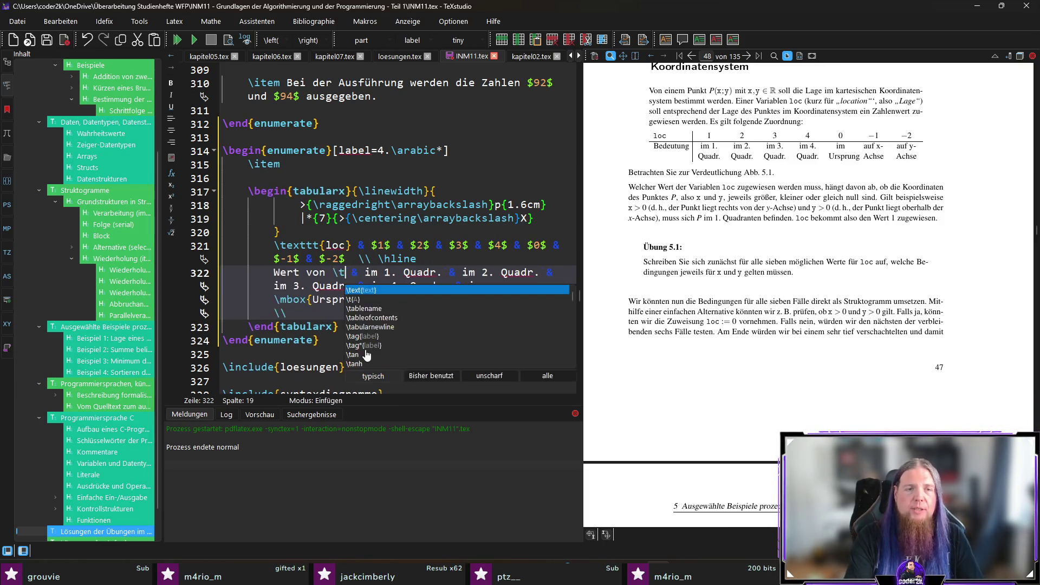
{"action": "key", "text": "Return"}
{"action": "type", "text": "loc"}
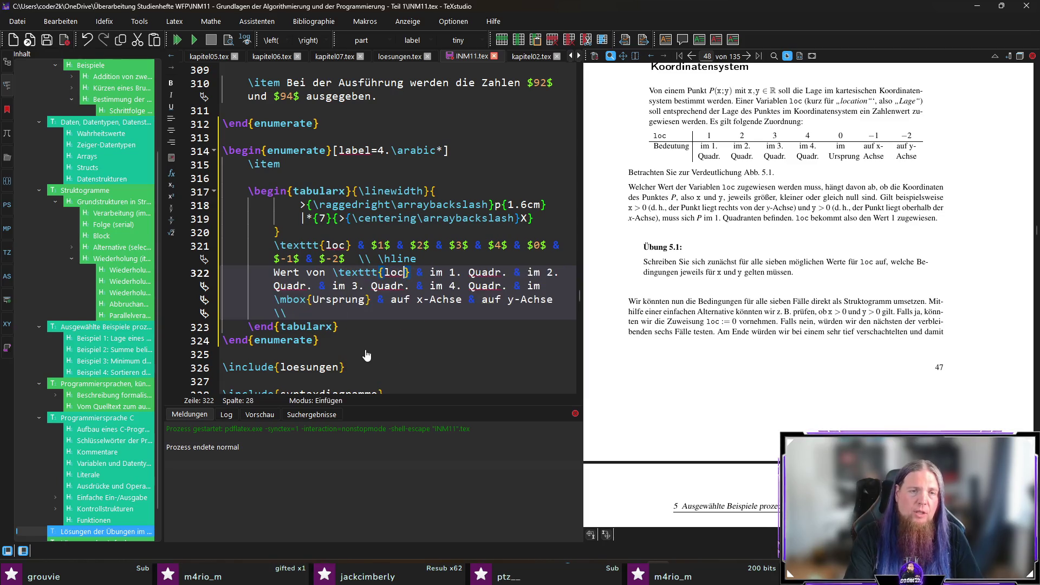
{"action": "key", "text": "Right"}
{"action": "key", "text": "Right"}
{"action": "key", "text": "Right"}
{"action": "key", "text": "shift+Right"}
{"action": "key", "text": "shift+Right"}
{"action": "key", "text": "shift+Right"}
{"action": "key", "text": "shift+Right"}
{"action": "key", "text": "shift+Right"}
{"action": "key", "text": "shift+Right"}
{"action": "type", "text": "Bedingung"}
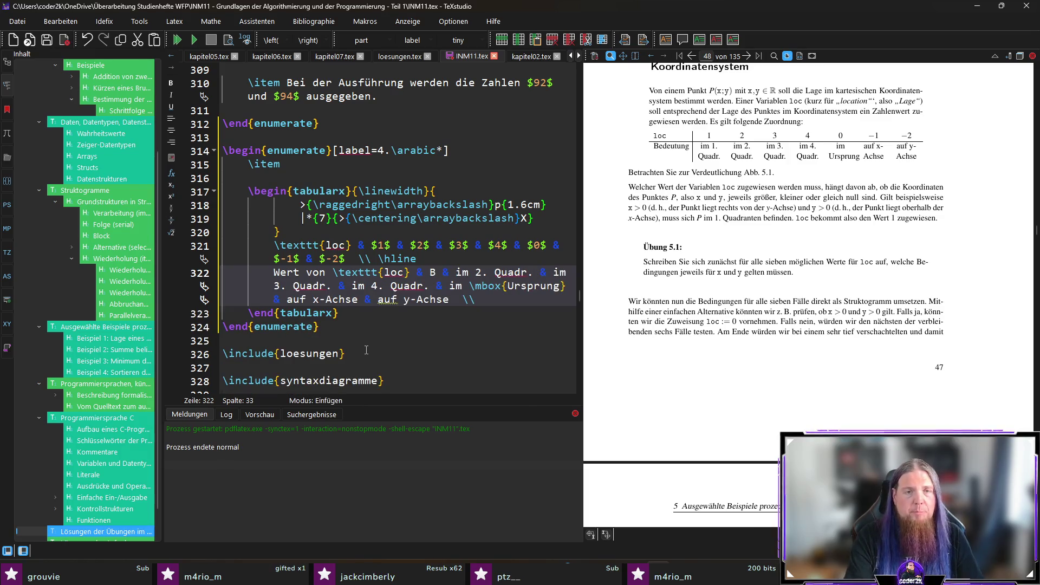
{"action": "type", "text": "en"}
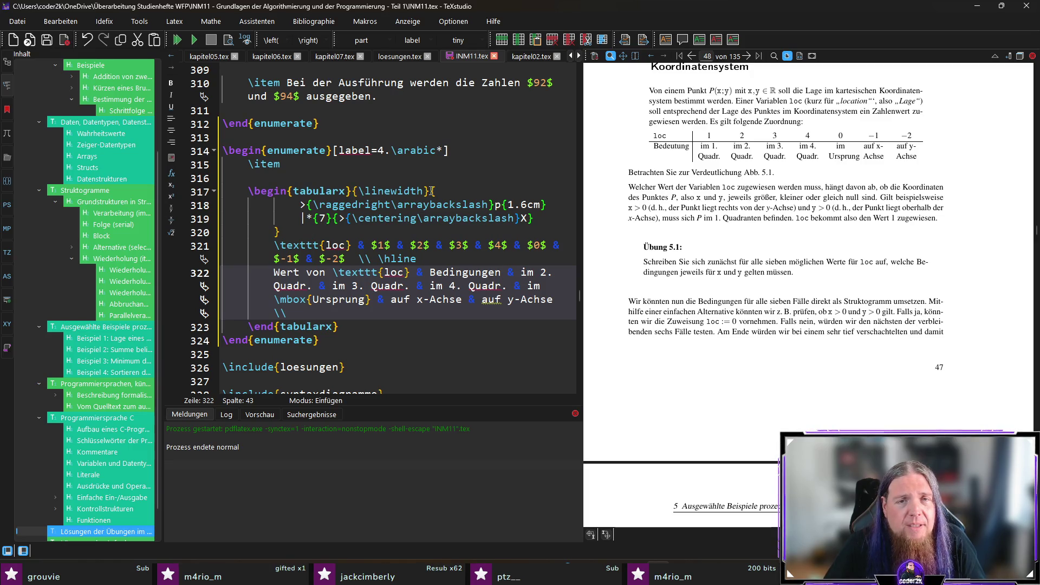
Inspect the tabularx column specification on lines 317–319, then return to kapitel05.tex
{"action": "mouse_move", "coordinate": [535, 219]}
{"action": "left_mouse_down"}
{"action": "mouse_move", "coordinate": [325, 218]}
{"action": "mouse_move", "coordinate": [326, 206]}
{"action": "mouse_move", "coordinate": [300, 206]}
{"action": "left_mouse_up"}
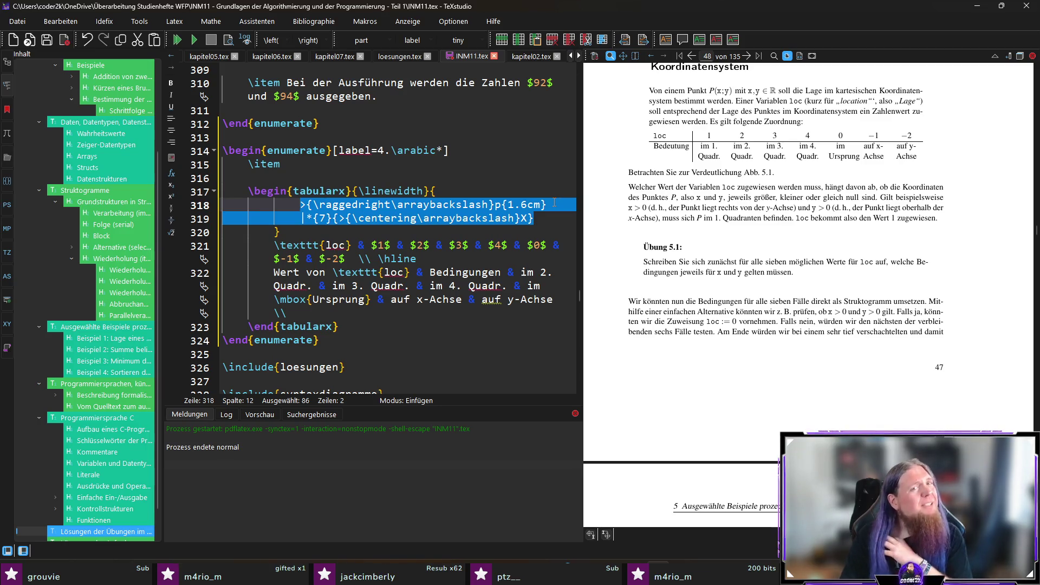
{"action": "double_click", "coordinate": [317, 191]}
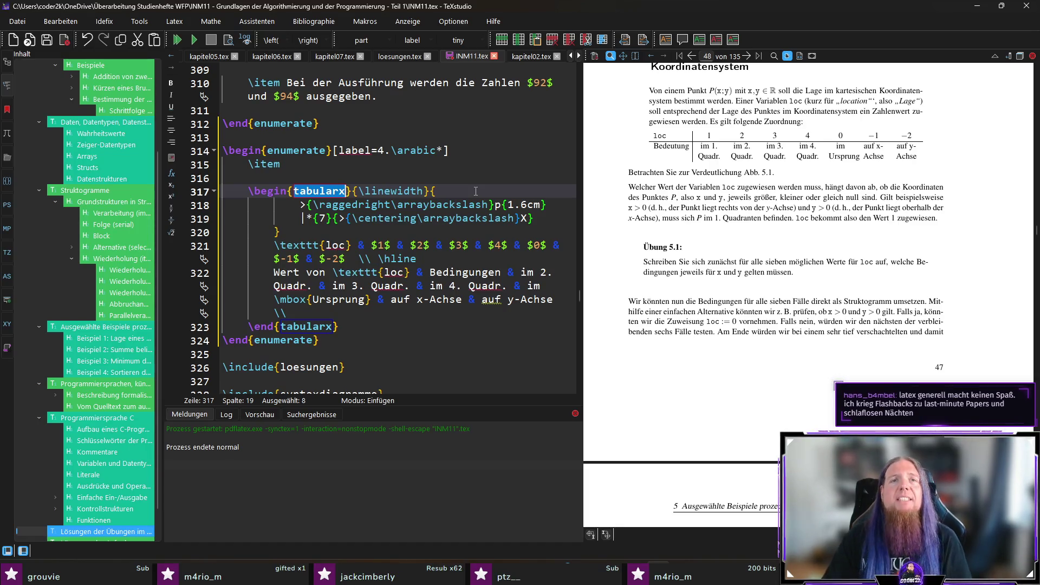
{"action": "scroll", "coordinate": [794, 188], "scroll_direction": "down", "scroll_amount": 3}
{"action": "scroll", "coordinate": [794, 187], "scroll_direction": "up", "scroll_amount": 3}
{"action": "left_click", "coordinate": [785, 146], "text": "ctrl"}
{"action": "key", "text": "ctrl+f"}
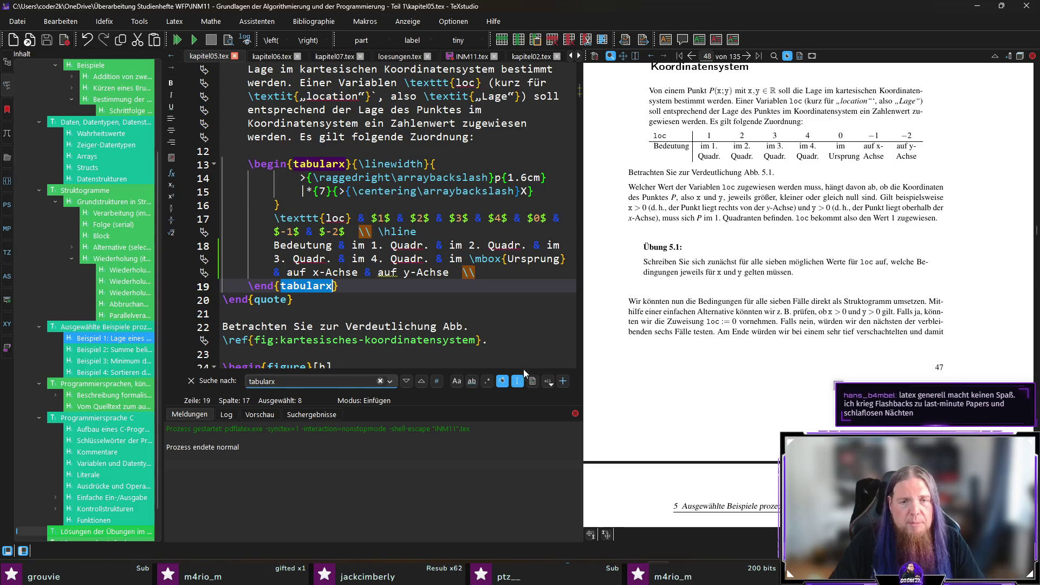
{"action": "left_click", "coordinate": [406, 381]}
{"action": "key", "text": "Return"}
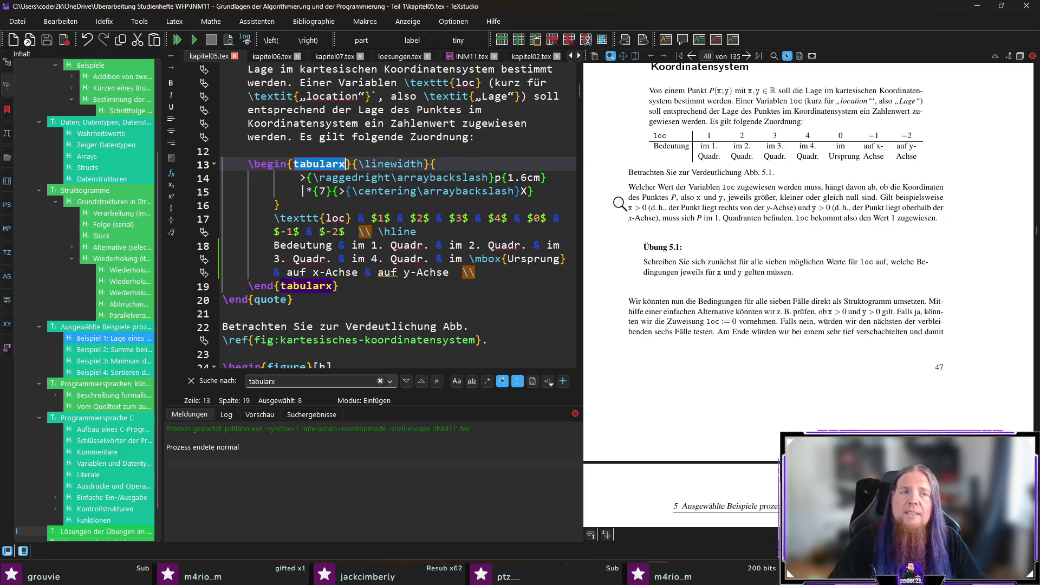
{"action": "key", "text": "ctrl+shift+f"}
{"action": "left_click", "coordinate": [519, 154]}
{"action": "key", "text": "ctrl+shift+f"}
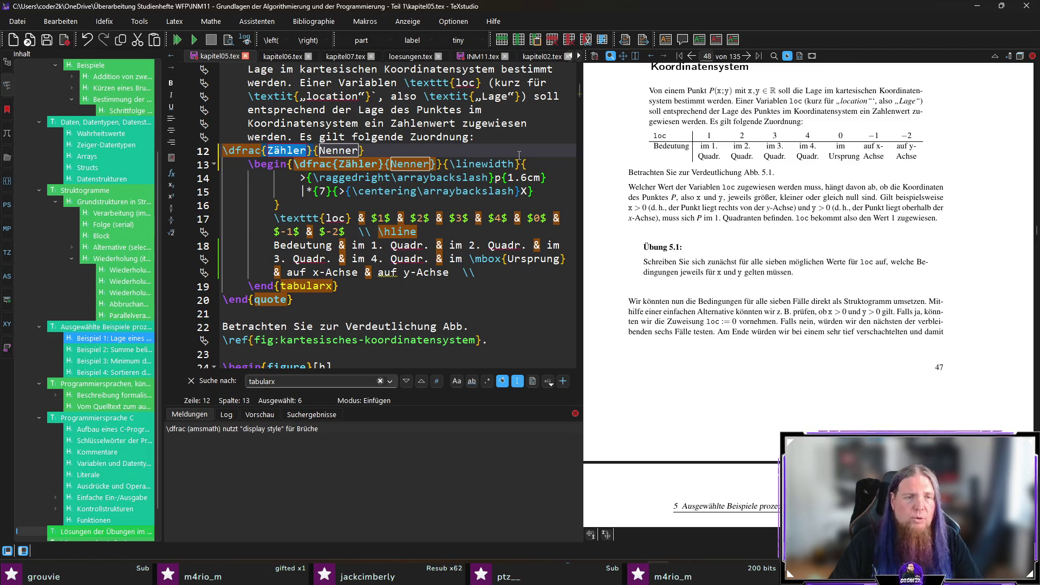
{"action": "key", "text": "ctrl+z"}
{"action": "key", "text": "ctrl+z"}
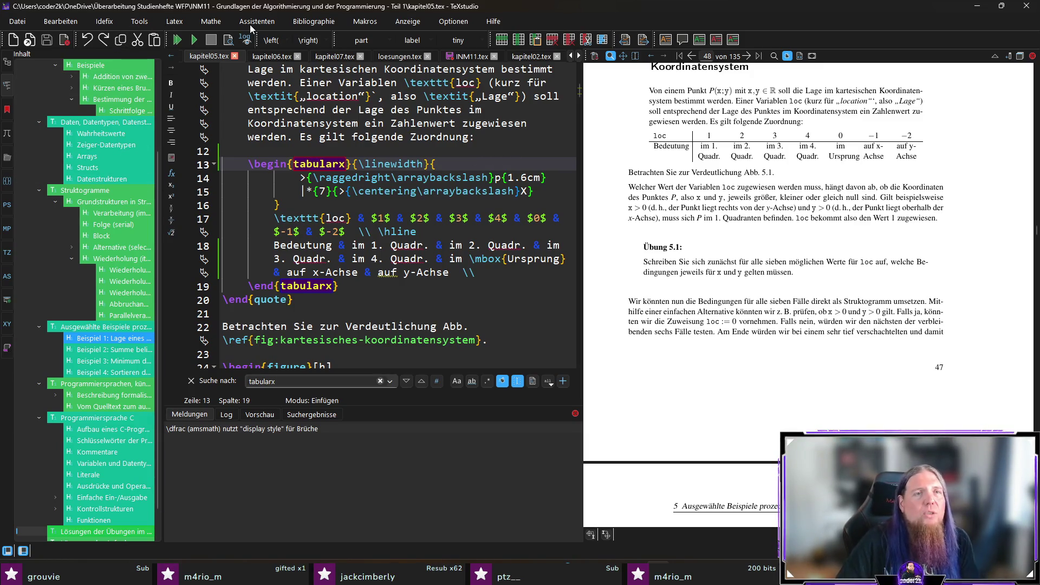
{"action": "key", "text": "Up"}
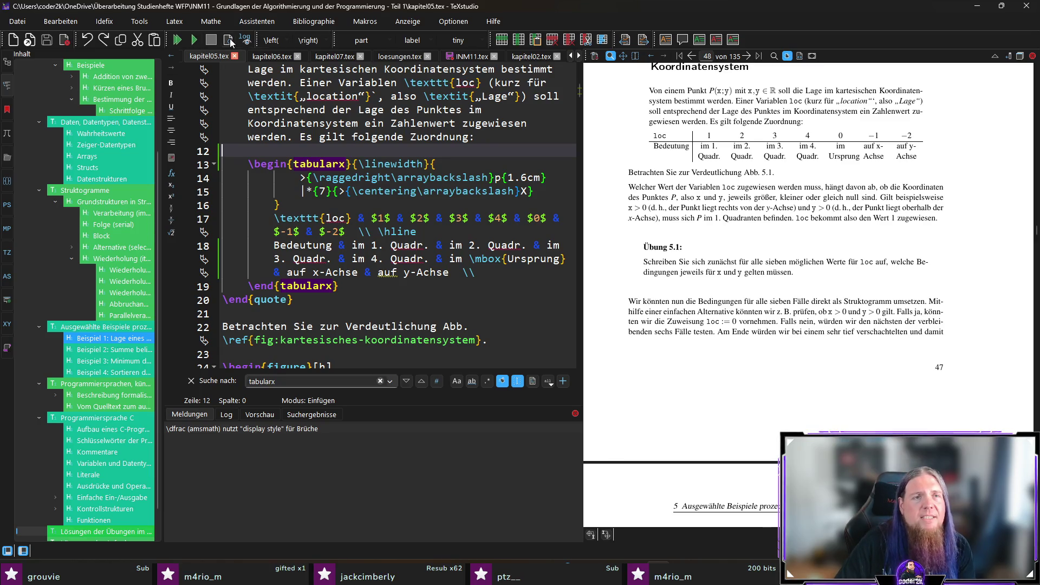
{"action": "left_click", "coordinate": [56, 21]}
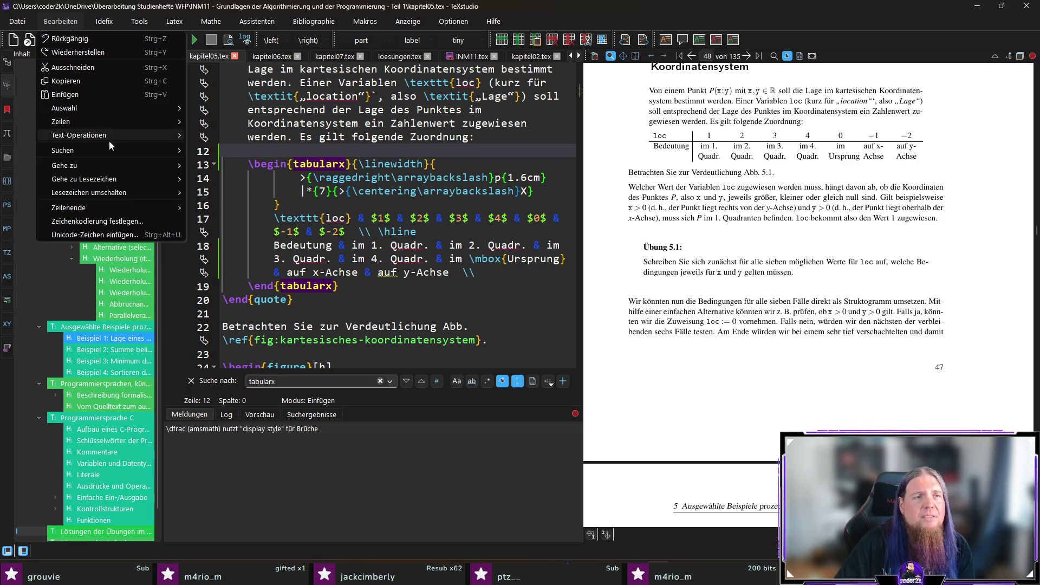
{"action": "mouse_move", "coordinate": [115, 150]}
{"action": "left_click", "coordinate": [230, 150]}
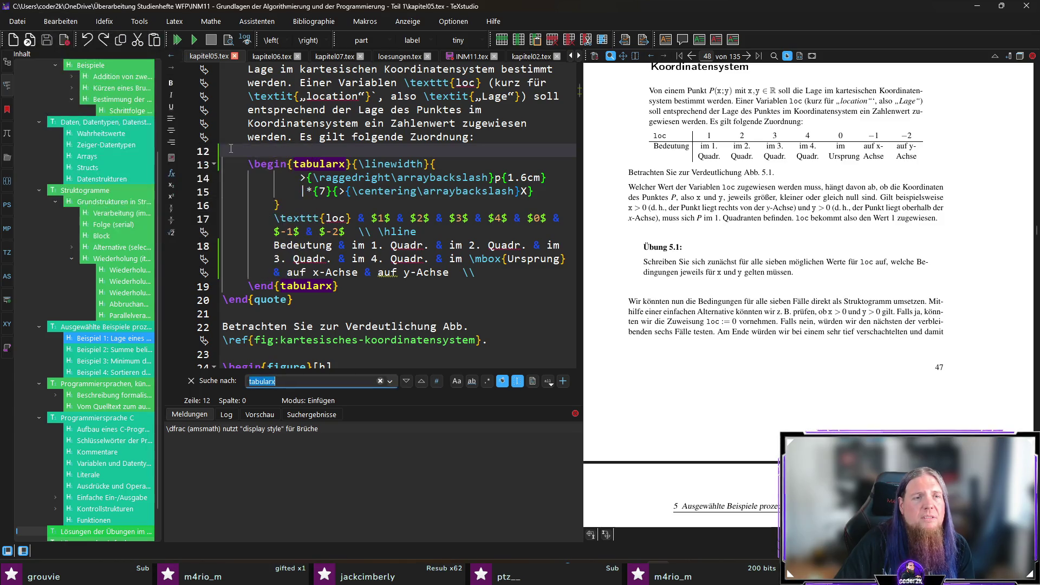
{"action": "left_click", "coordinate": [142, 22]}
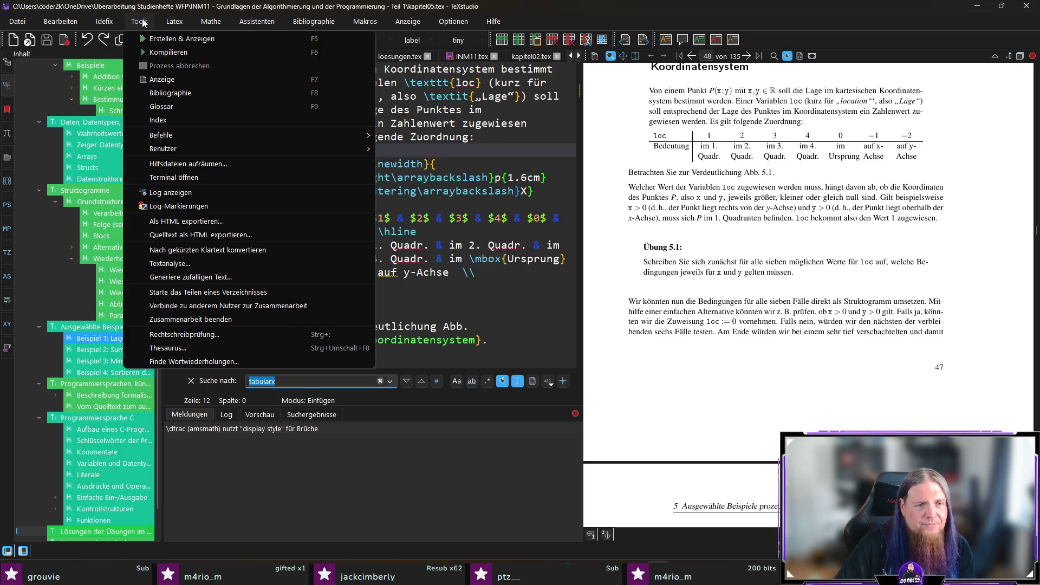
{"action": "left_click", "coordinate": [143, 22]}
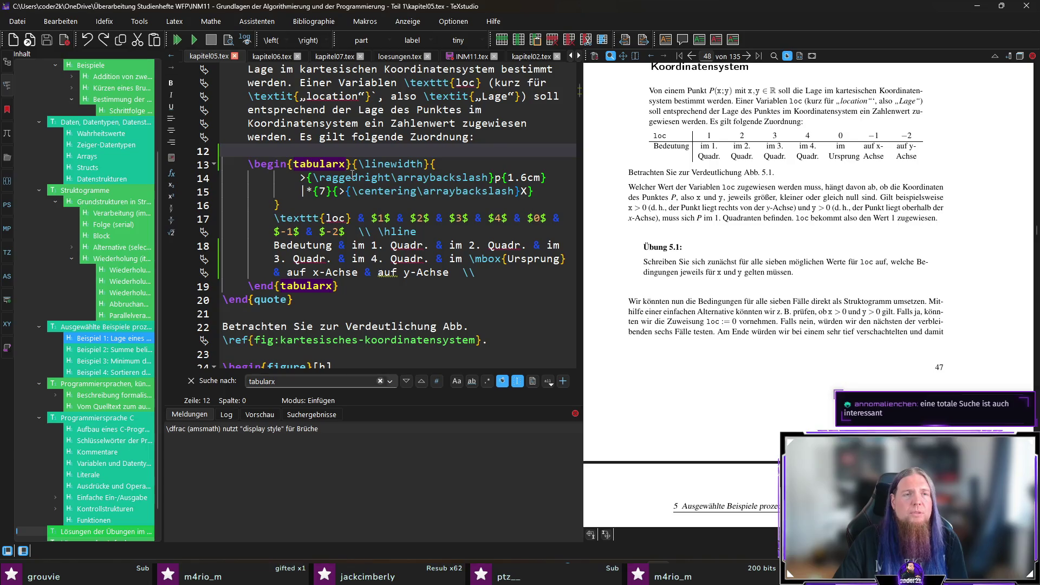
{"action": "key", "text": "ctrl+shift+f"}
{"action": "left_click_drag", "start_coordinate": [393, 154], "coordinate": [206, 154]}
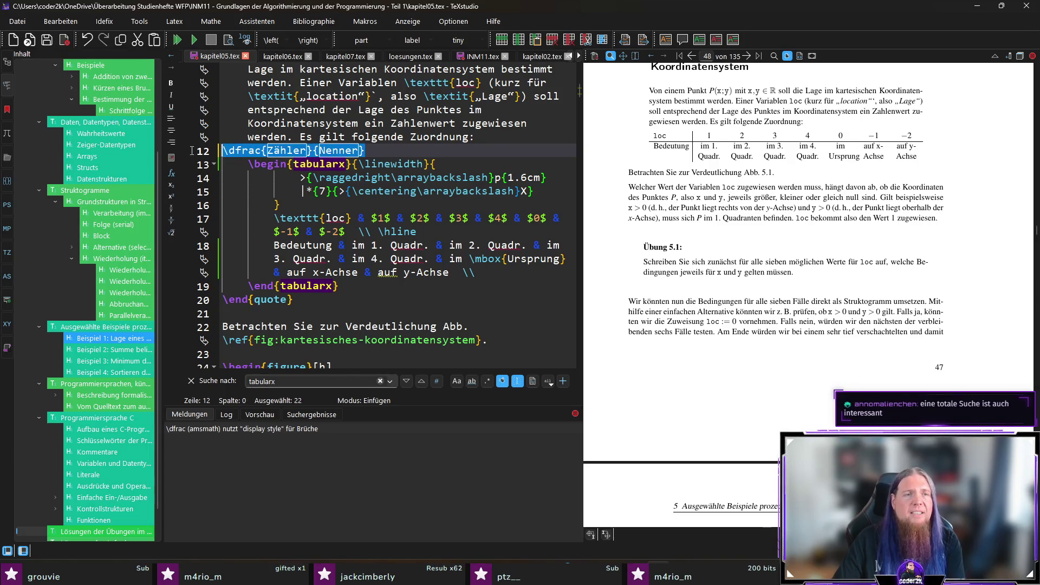
{"action": "key", "text": "BackSpace"}
{"action": "key", "text": "ctrl+s"}
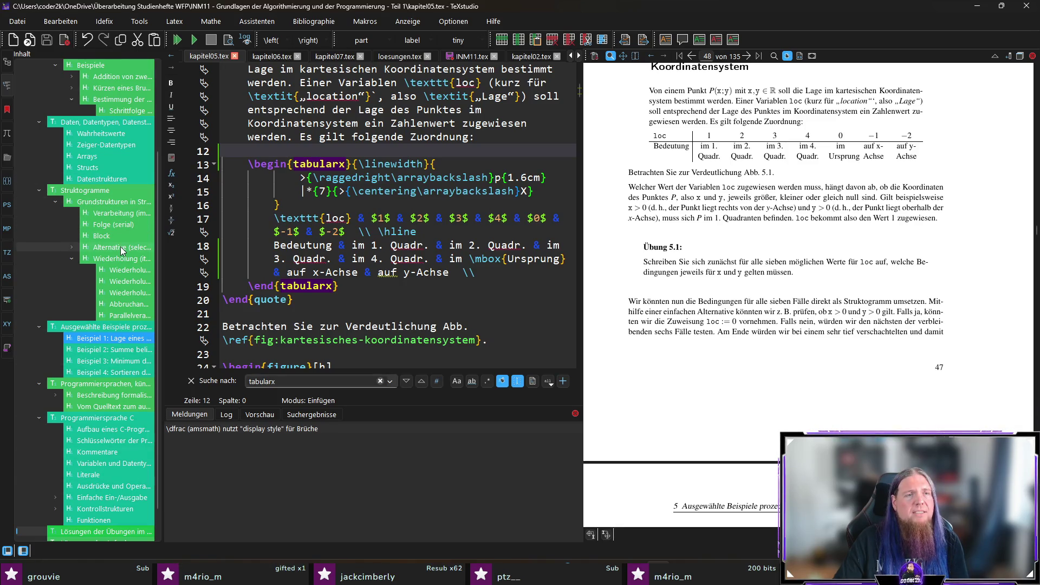
{"action": "scroll", "coordinate": [122, 235], "scroll_direction": "down", "scroll_amount": 1}
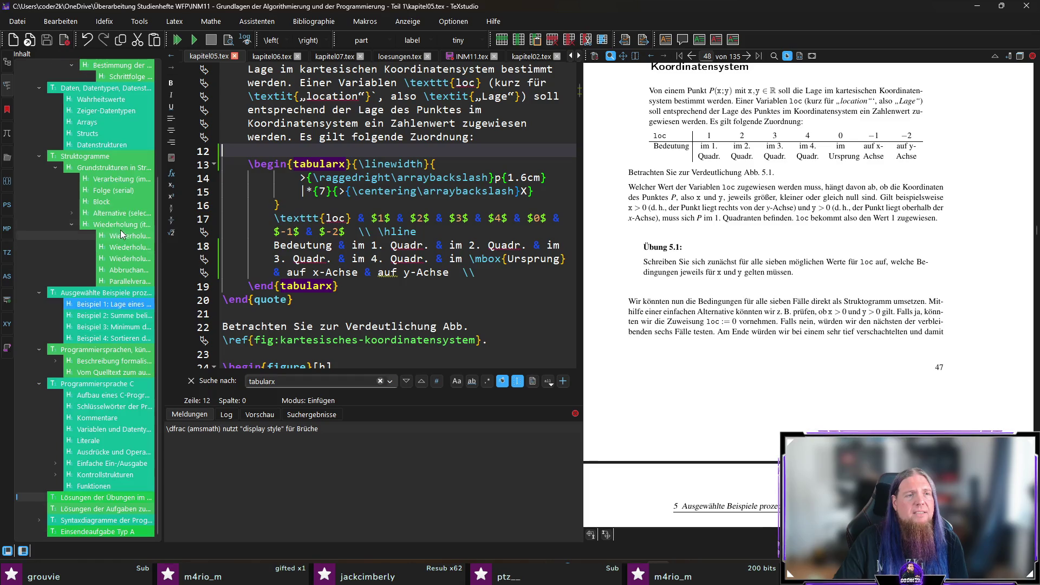
Jump to the Beispiel 1 heading in kapitel05.tex and undo an accidental fraction insertion
{"action": "left_click", "coordinate": [107, 306]}
{"action": "left_click", "coordinate": [172, 220]}
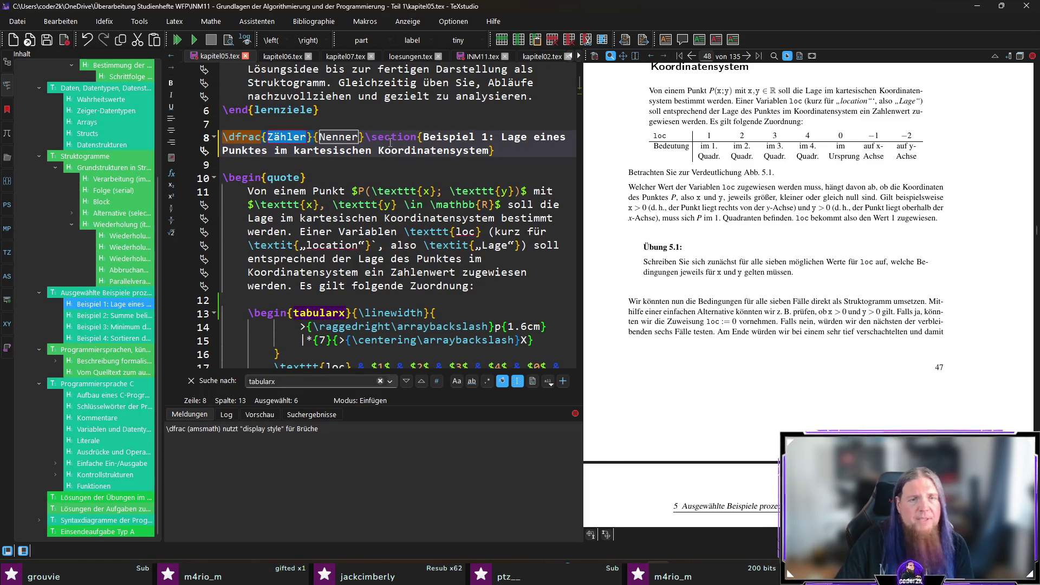
{"action": "key", "text": "ctrl+z"}
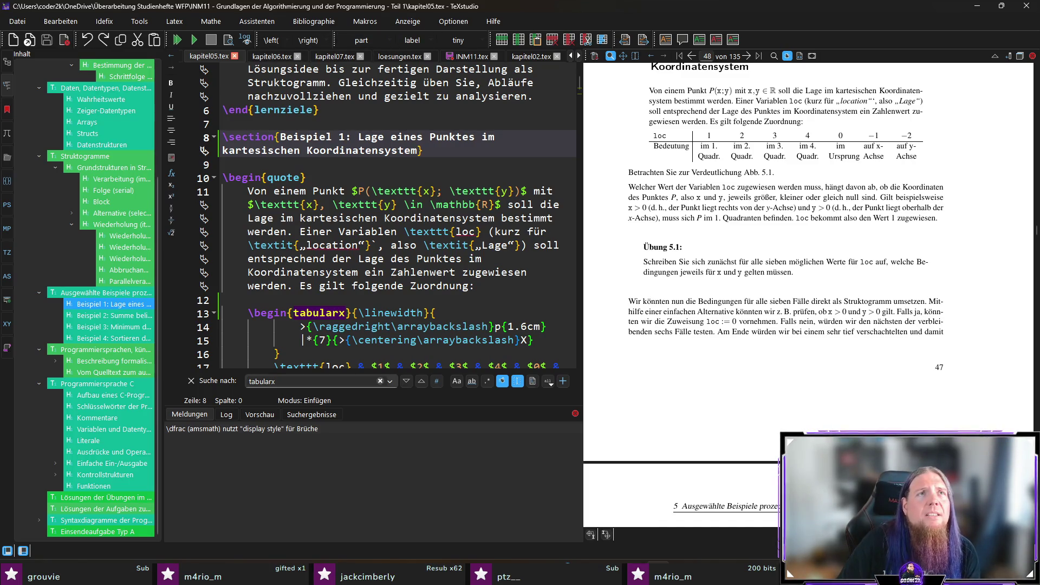
Browse the menus without choosing a command, then place the cursor on empty line 9
{"action": "left_click", "coordinate": [64, 21]}
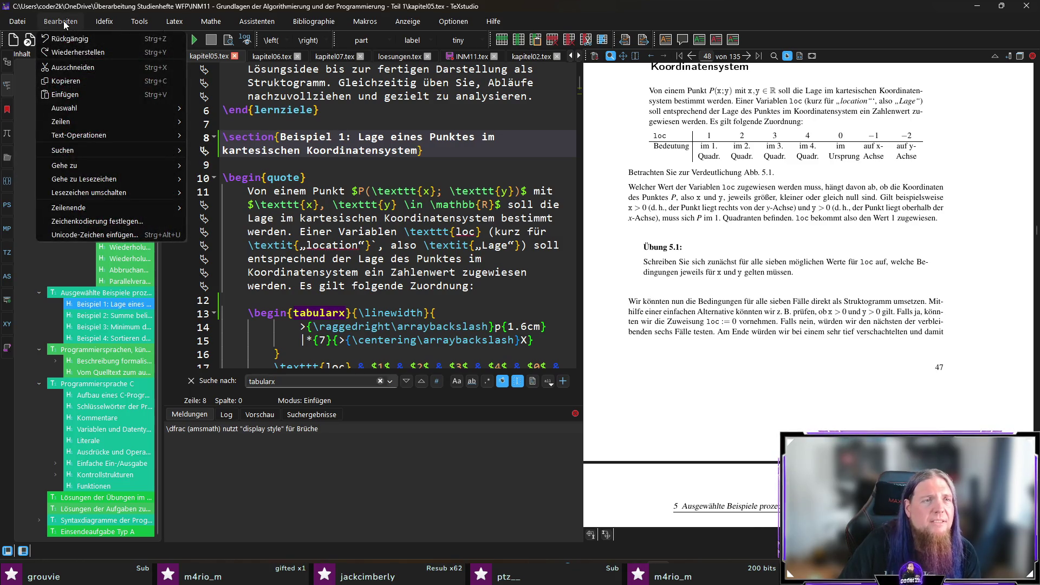
{"action": "mouse_move", "coordinate": [141, 23]}
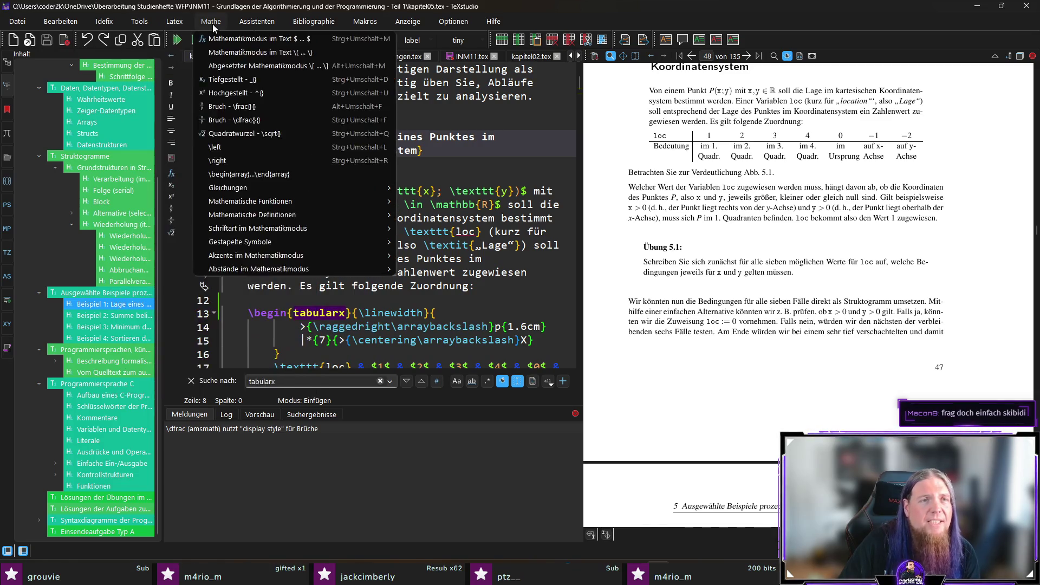
{"action": "mouse_move", "coordinate": [269, 24]}
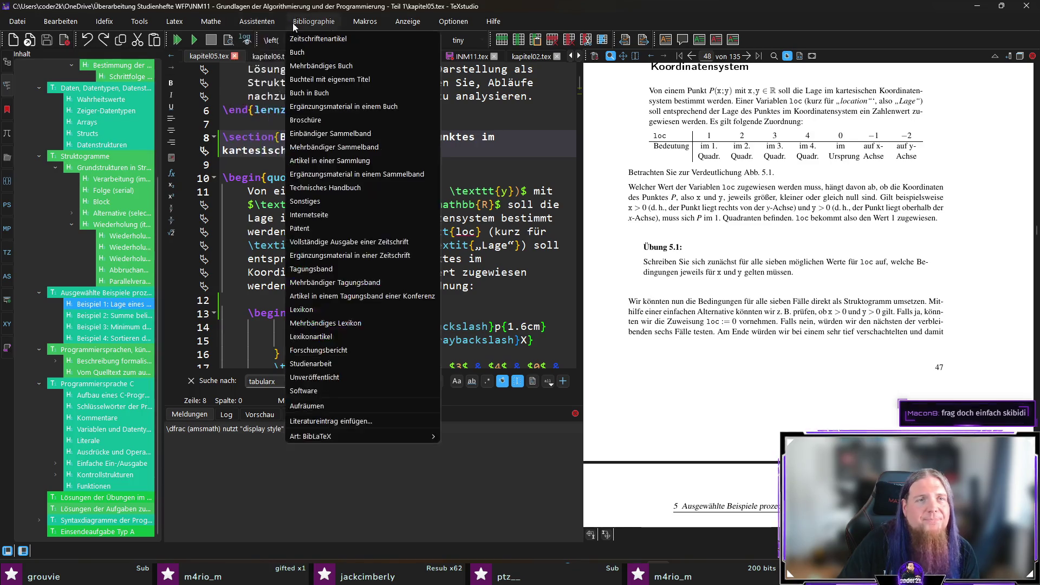
{"action": "mouse_move", "coordinate": [449, 22]}
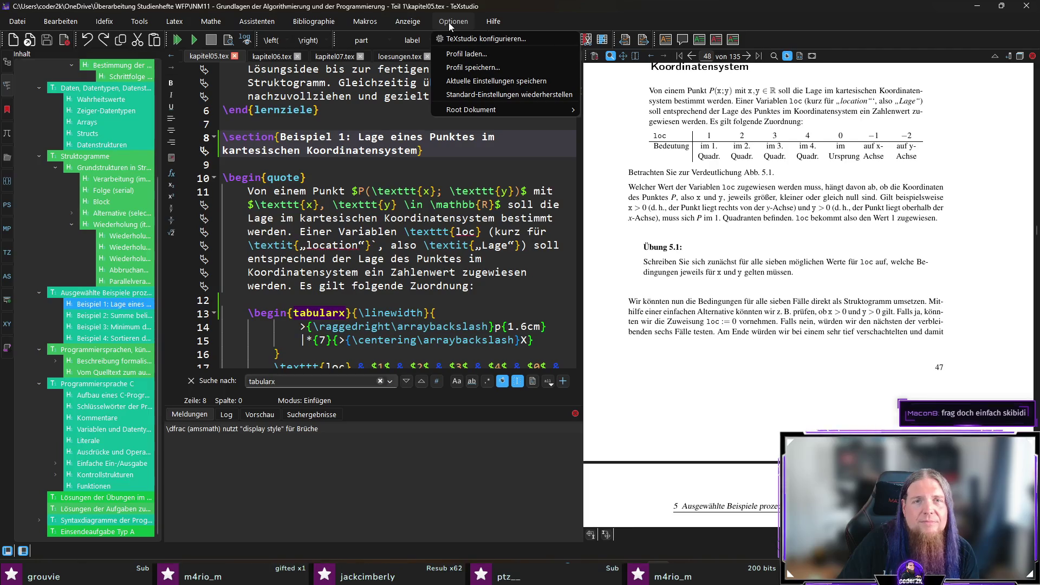
{"action": "mouse_move", "coordinate": [18, 25]}
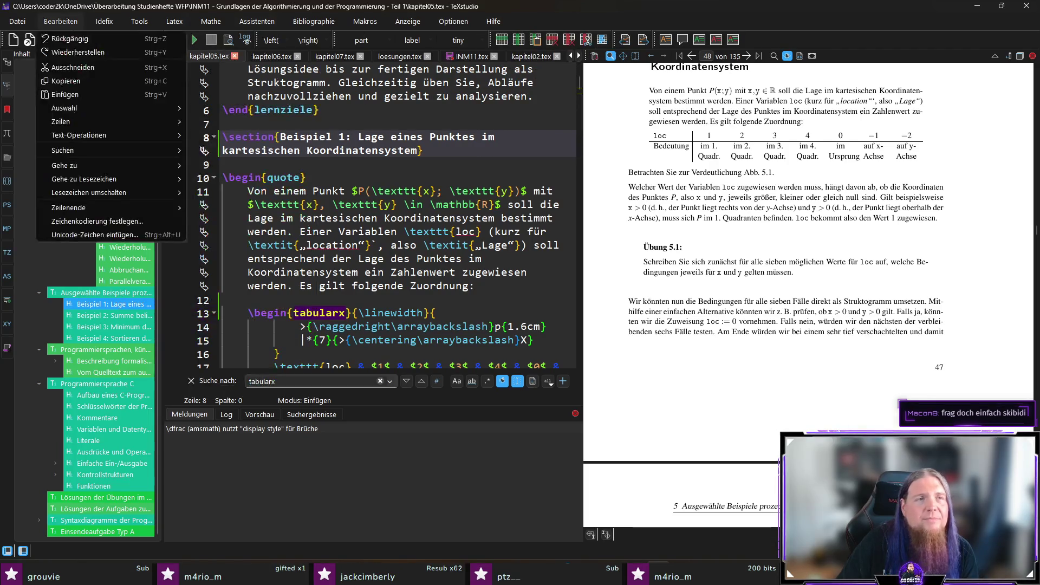
{"action": "left_click", "coordinate": [17, 25]}
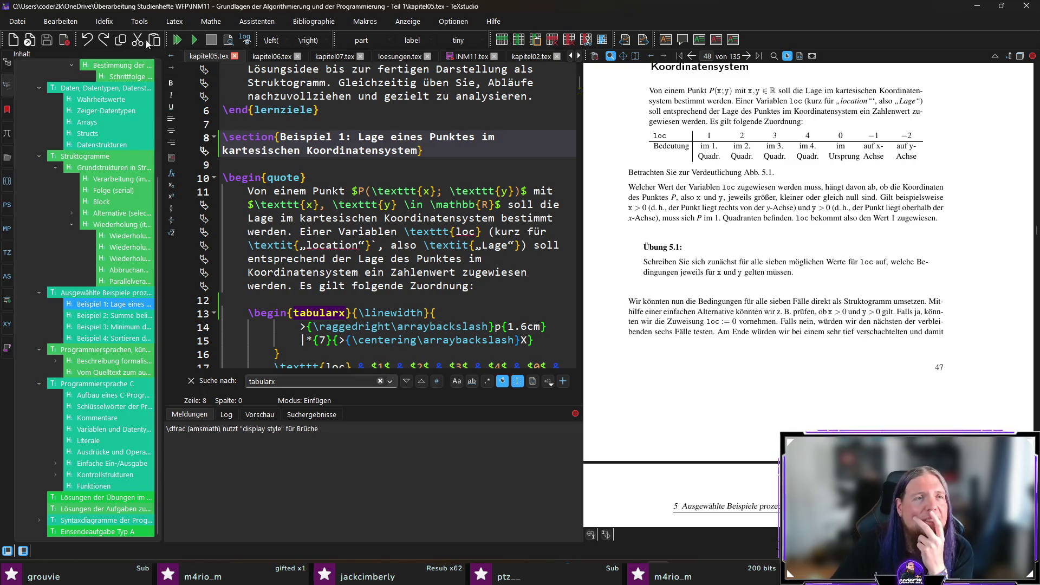
{"action": "left_click", "coordinate": [281, 164]}
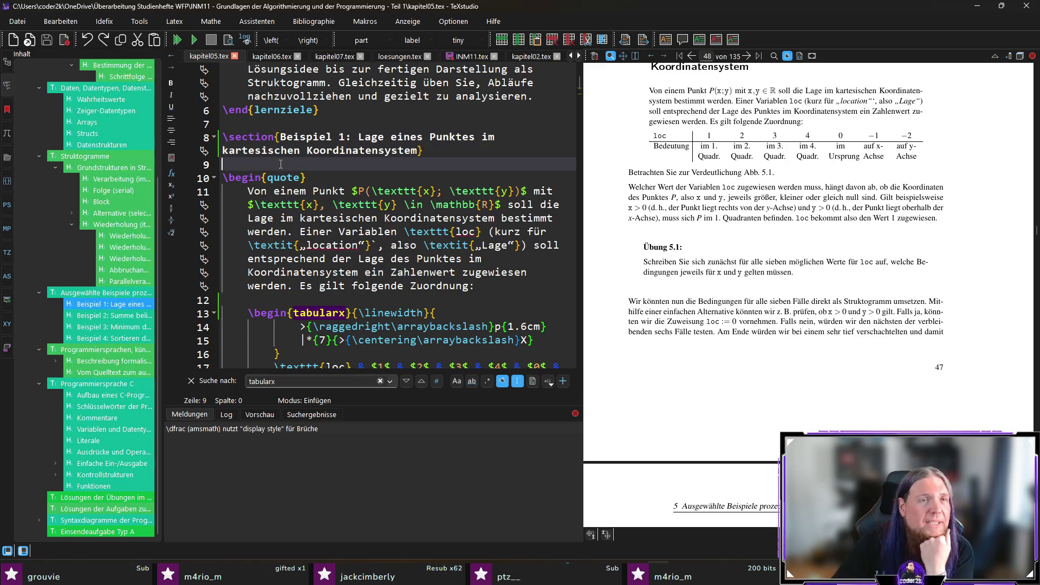
{"action": "left_click", "coordinate": [228, 44]}
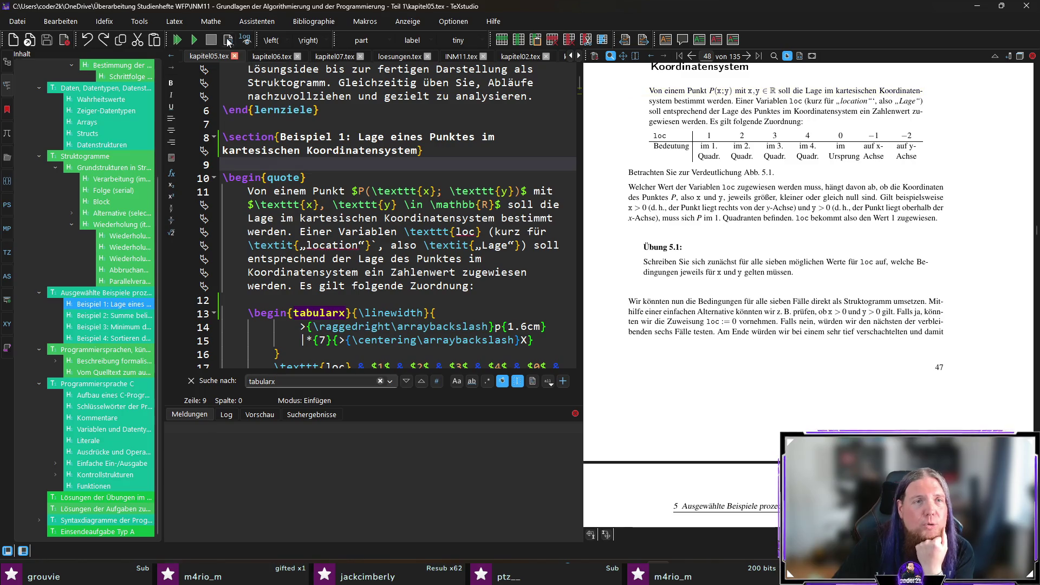
{"action": "left_click", "coordinate": [139, 22]}
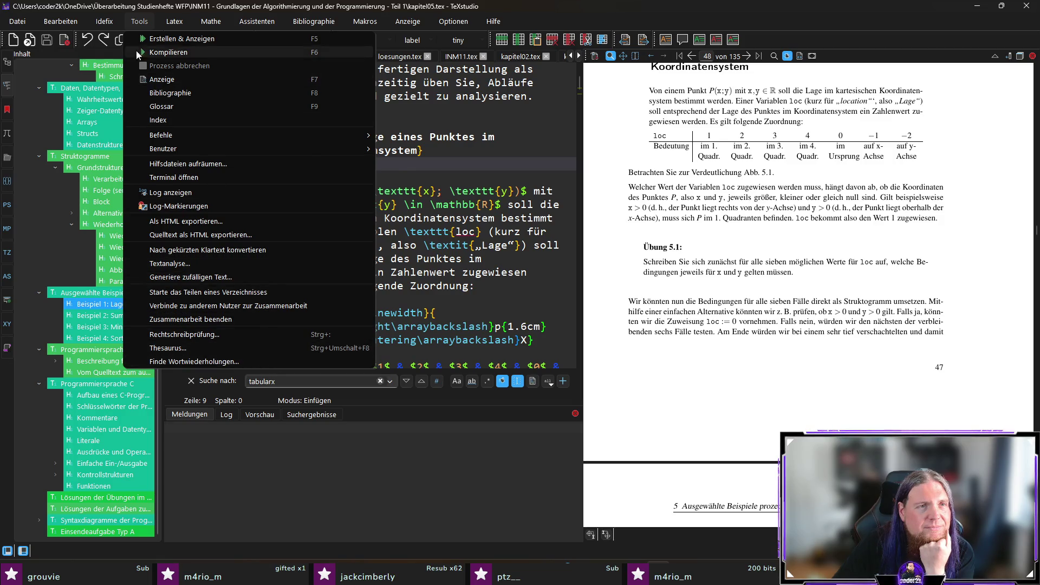
{"action": "mouse_move", "coordinate": [97, 19]}
{"action": "mouse_move", "coordinate": [63, 21]}
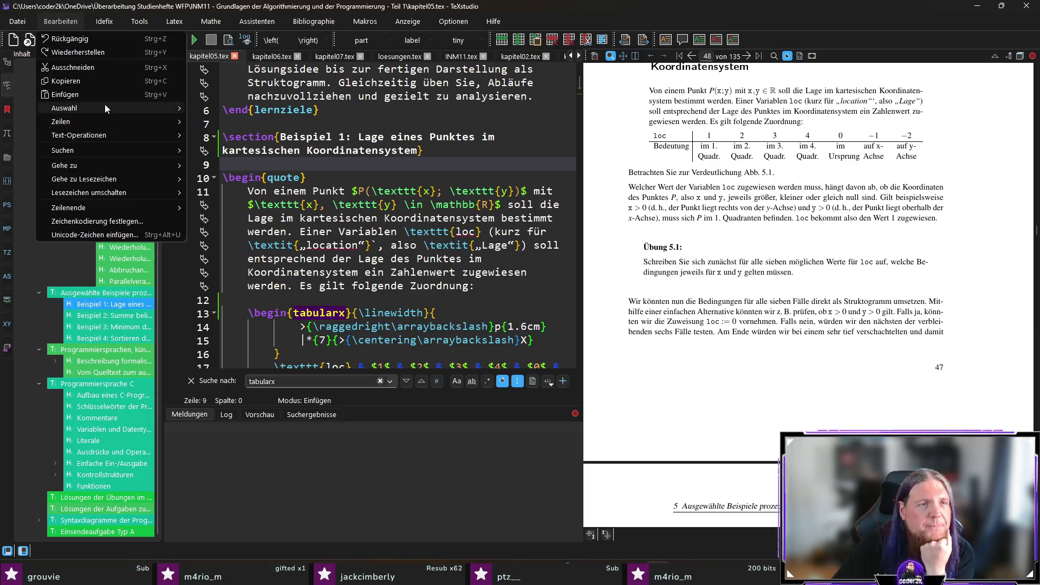
{"action": "mouse_move", "coordinate": [131, 151]}
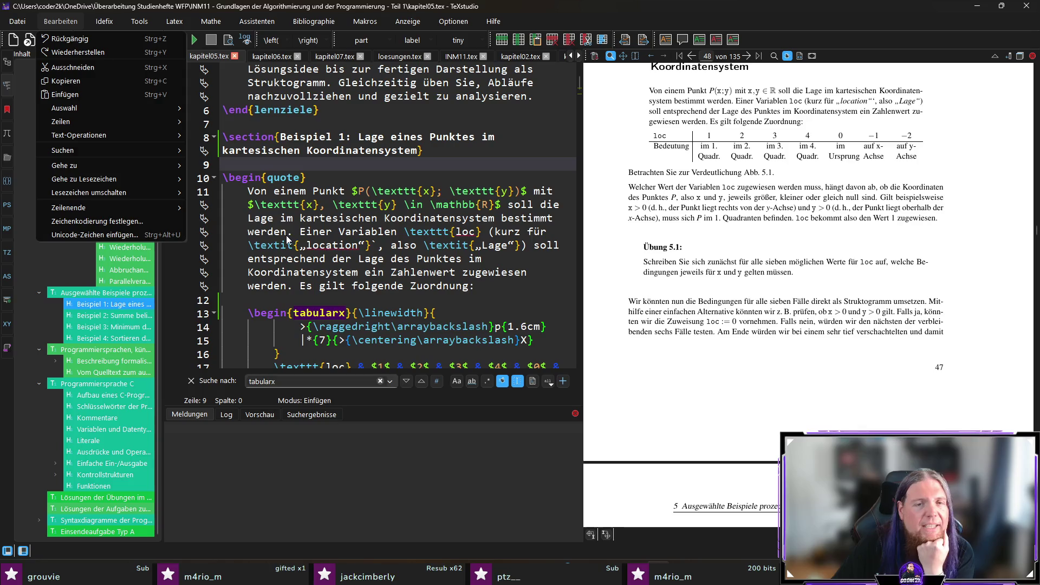
Show the tabularx search results with the scope set to all open documents
{"action": "left_click", "coordinate": [318, 415]}
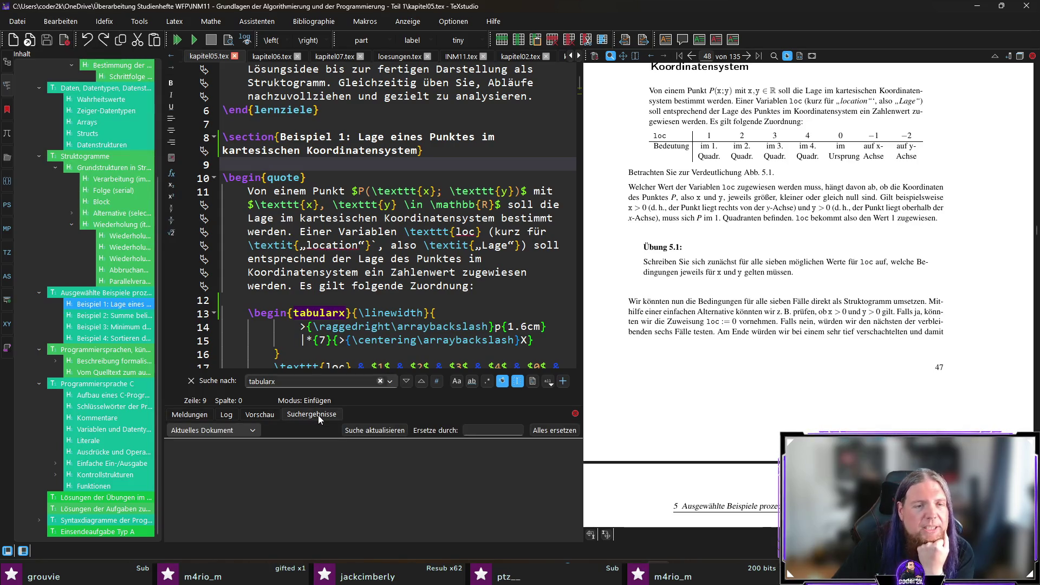
{"action": "left_click", "coordinate": [238, 433]}
{"action": "left_click", "coordinate": [223, 466]}
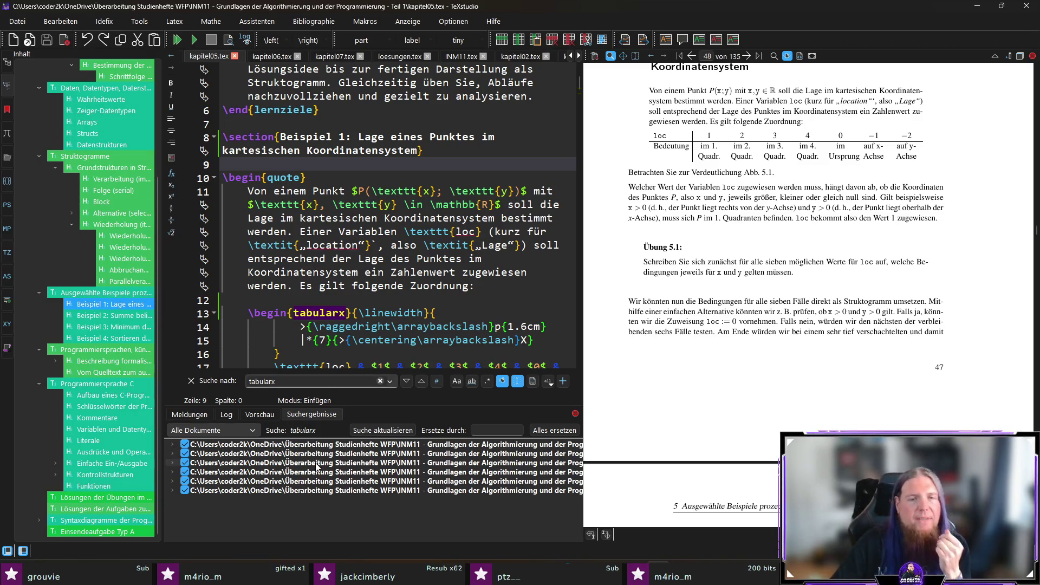
Browse matches at line 13 and kapitel07.tex line 202, then select INM11.tex's old column spec
{"action": "left_click", "coordinate": [298, 444]}
{"action": "double_click", "coordinate": [298, 445]}
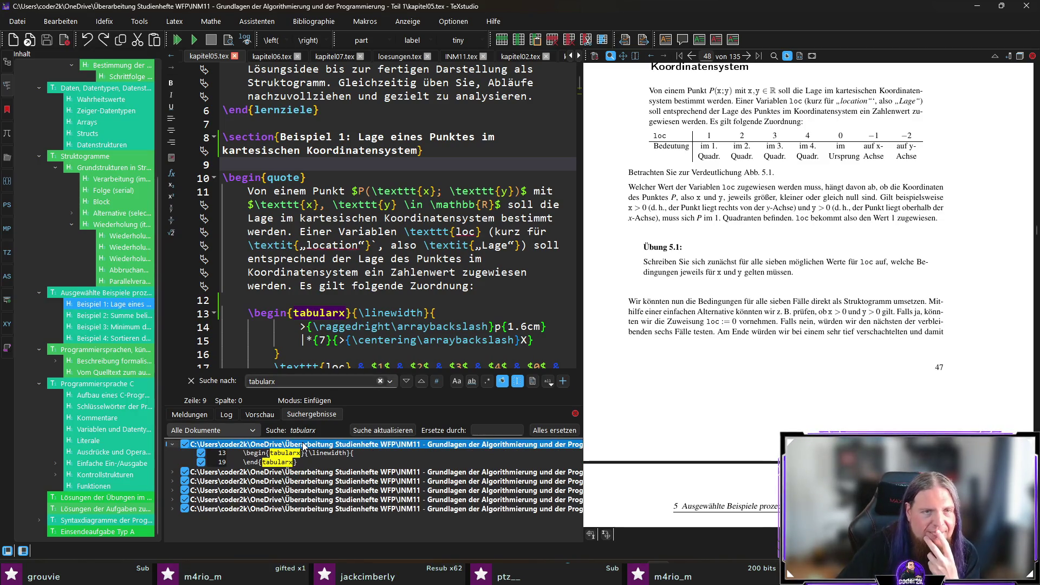
{"action": "left_click", "coordinate": [340, 454]}
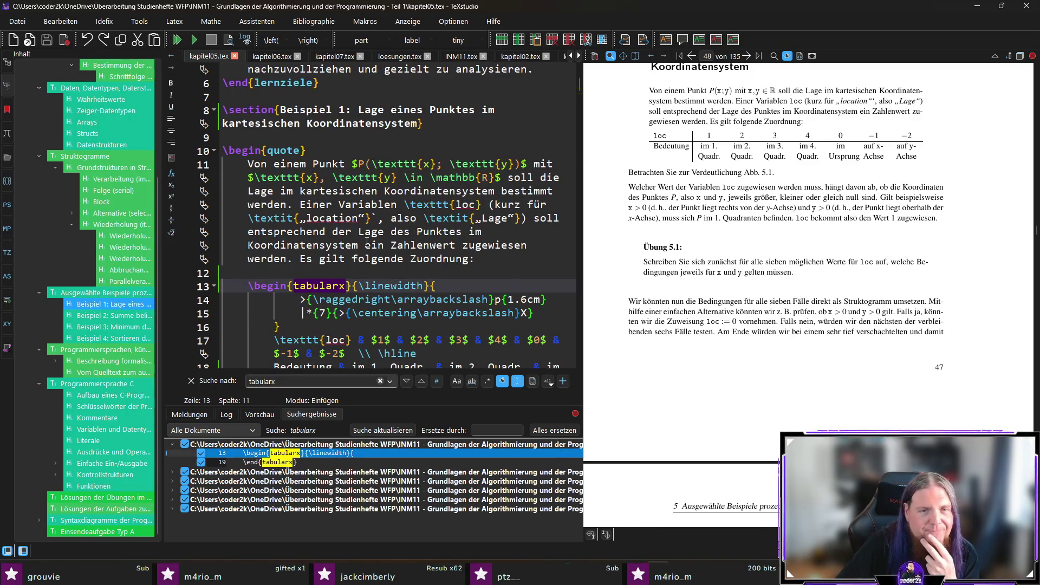
{"action": "double_click", "coordinate": [268, 480]}
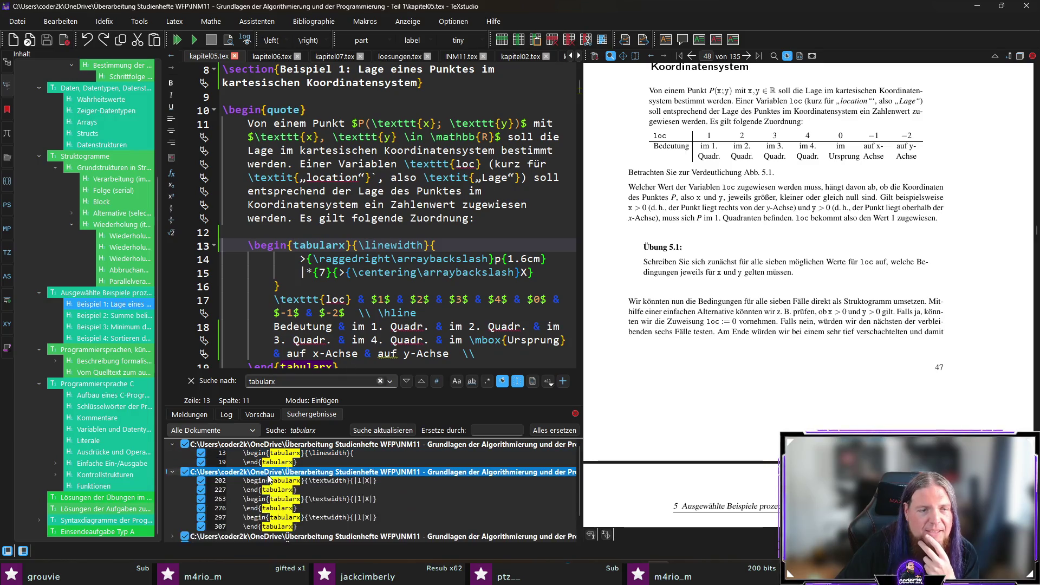
{"action": "left_click", "coordinate": [330, 481]}
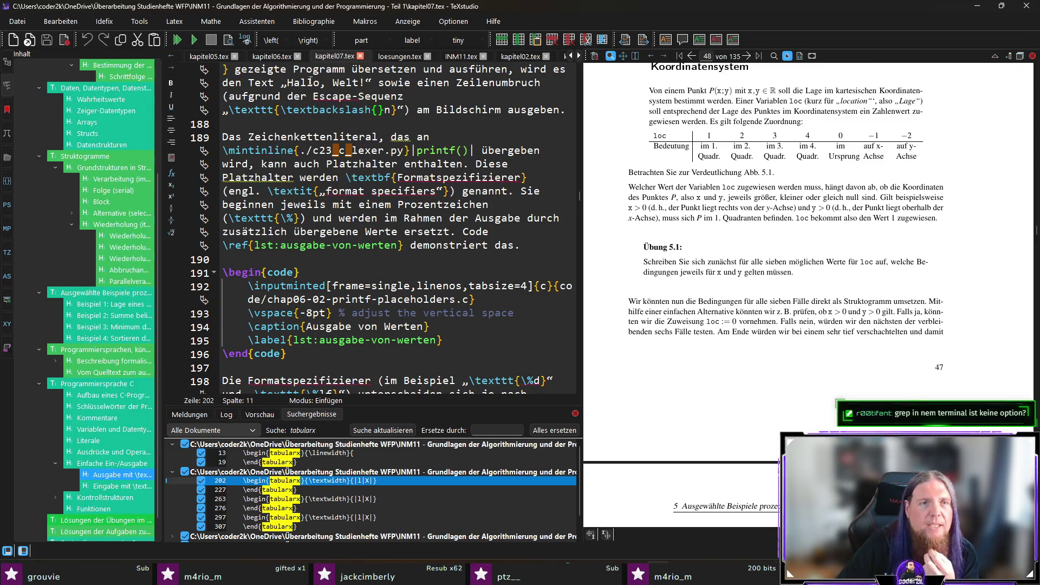
{"action": "left_click", "coordinate": [461, 57]}
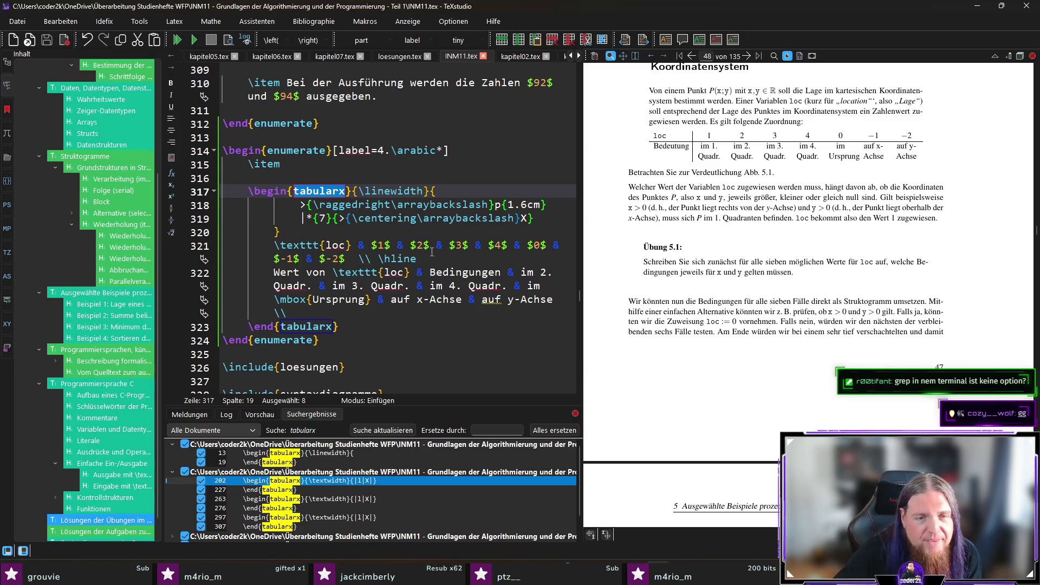
{"action": "left_click_drag", "start_coordinate": [436, 191], "coordinate": [559, 212]}
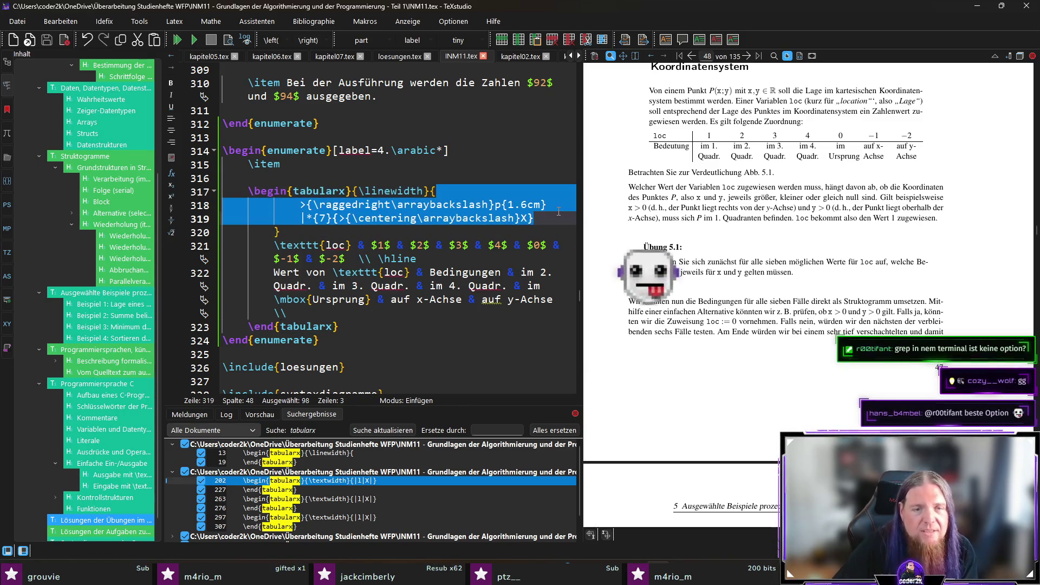
Change the column spec to {|l|X|} and end the Wert von/Bedingungen header with \\ \hline
{"action": "type", "text": "|l|X|"}
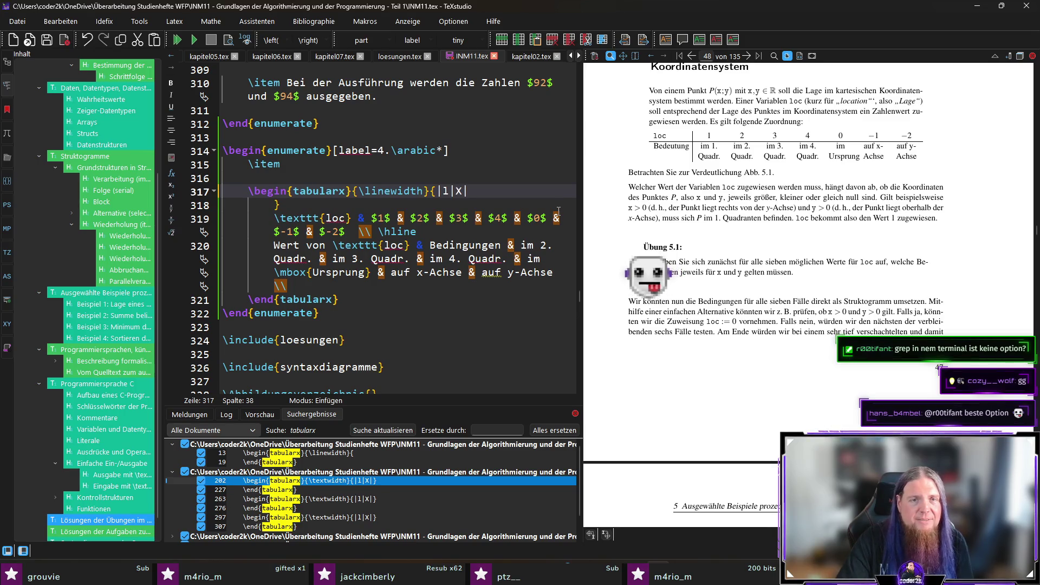
{"action": "key", "text": "Delete"}
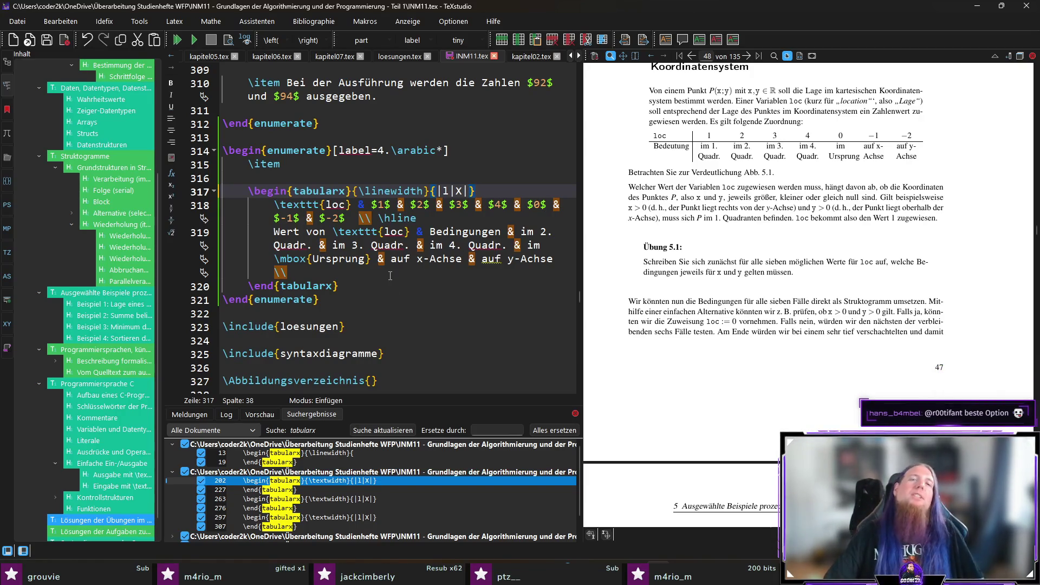
{"action": "left_click", "coordinate": [427, 217]}
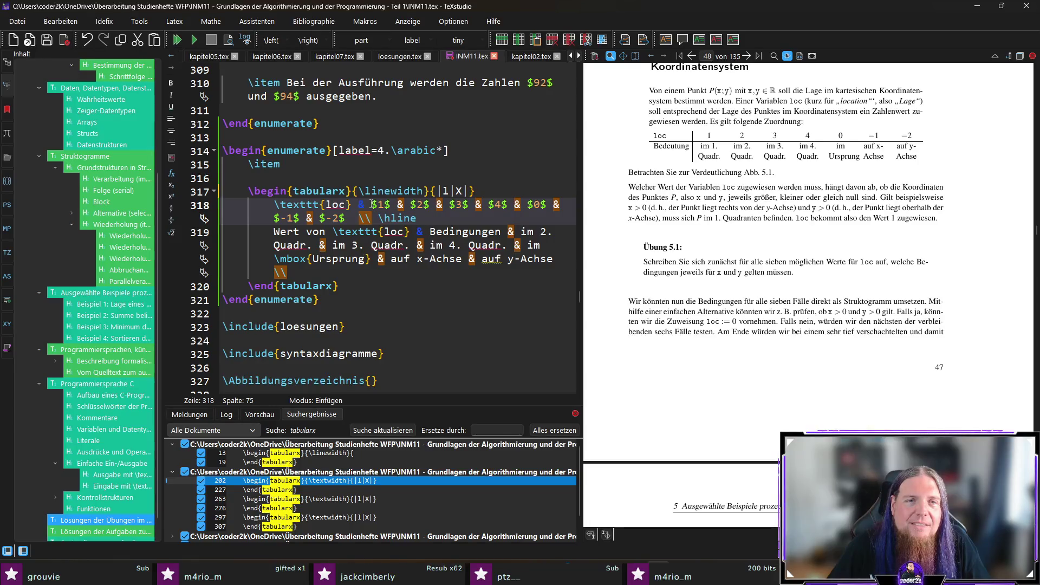
{"action": "left_click_drag", "start_coordinate": [372, 204], "coordinate": [346, 220]}
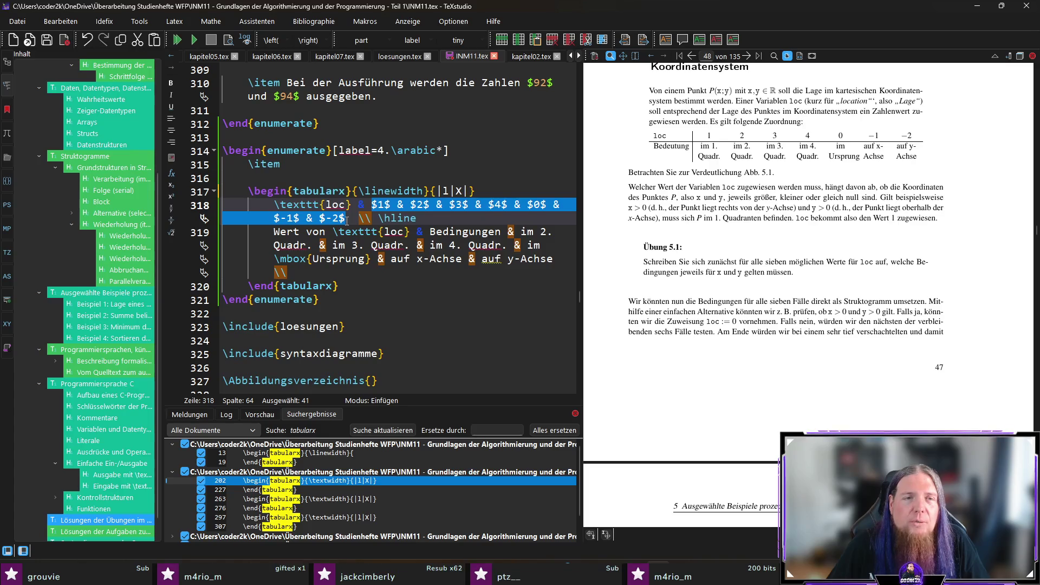
{"action": "left_click", "coordinate": [439, 217]}
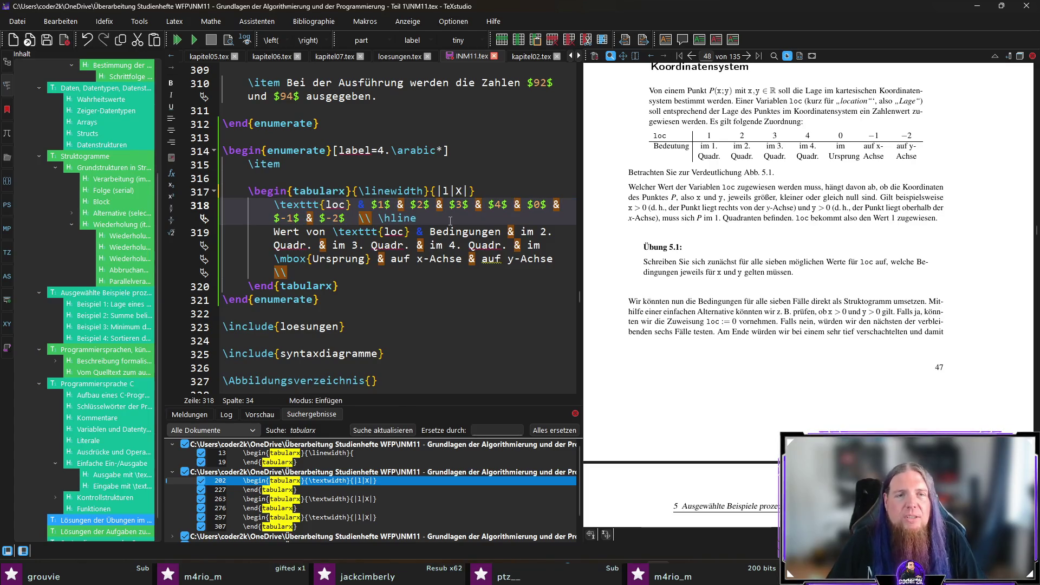
{"action": "key", "text": "Down"}
{"action": "key", "text": "End"}
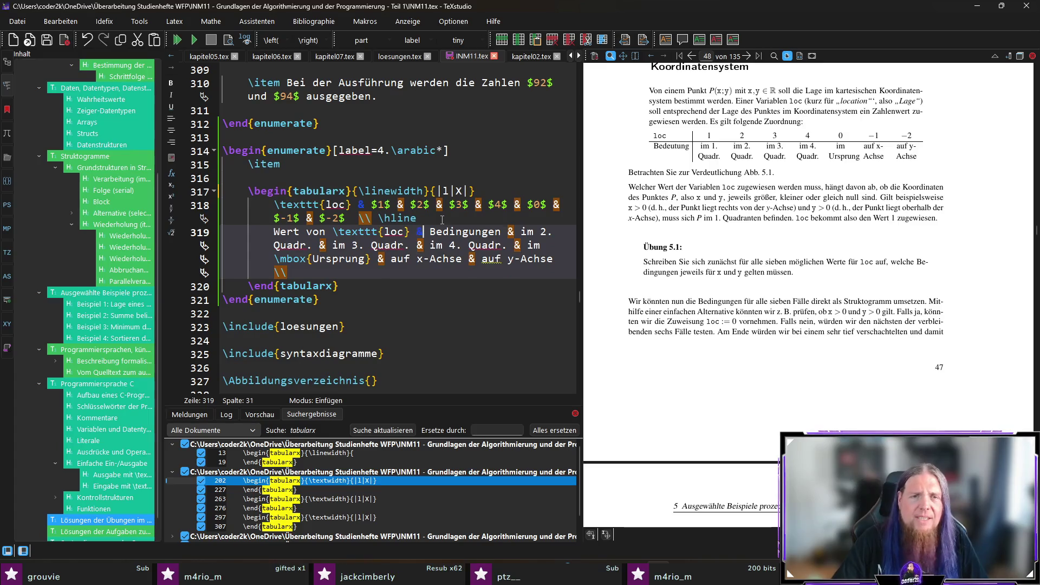
{"action": "type", "text": "\\ \\hl"}
{"action": "key", "text": "Return"}
Delete the leftover quadrant text and the old horizontal loc values row, leaving a fresh line
{"action": "key", "text": "shift+Down"}
{"action": "key", "text": "shift+Down"}
{"action": "key", "text": "shift+Down"}
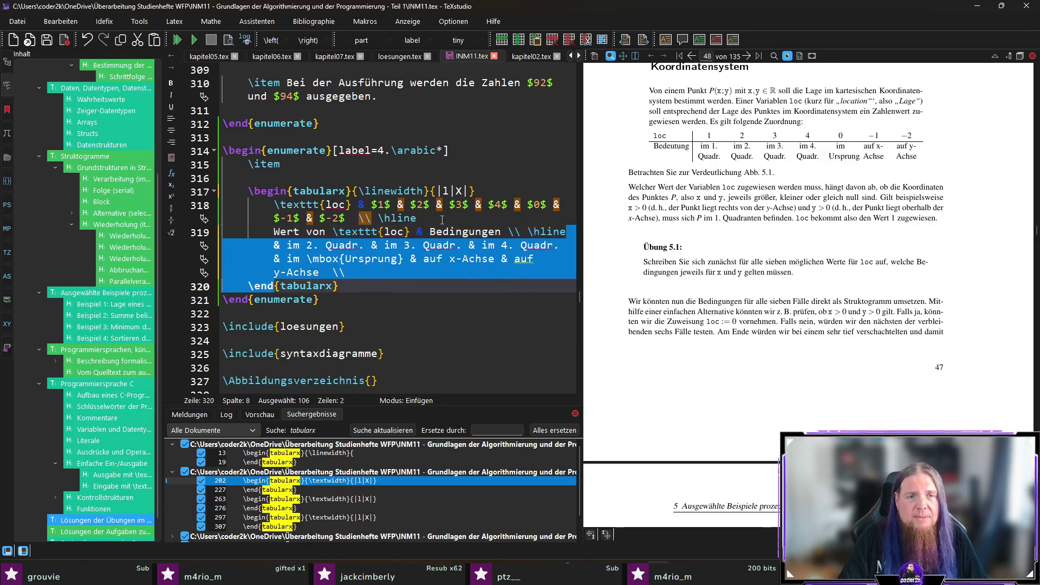
{"action": "key", "text": "Delete"}
{"action": "key", "text": "Up"}
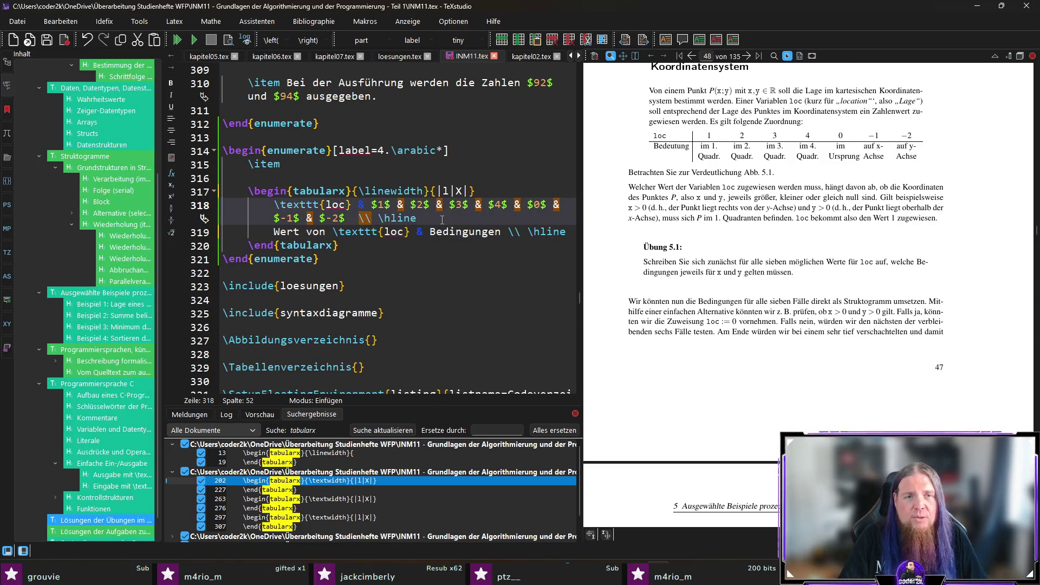
{"action": "key", "text": "shift+Home"}
{"action": "key", "text": "Delete"}
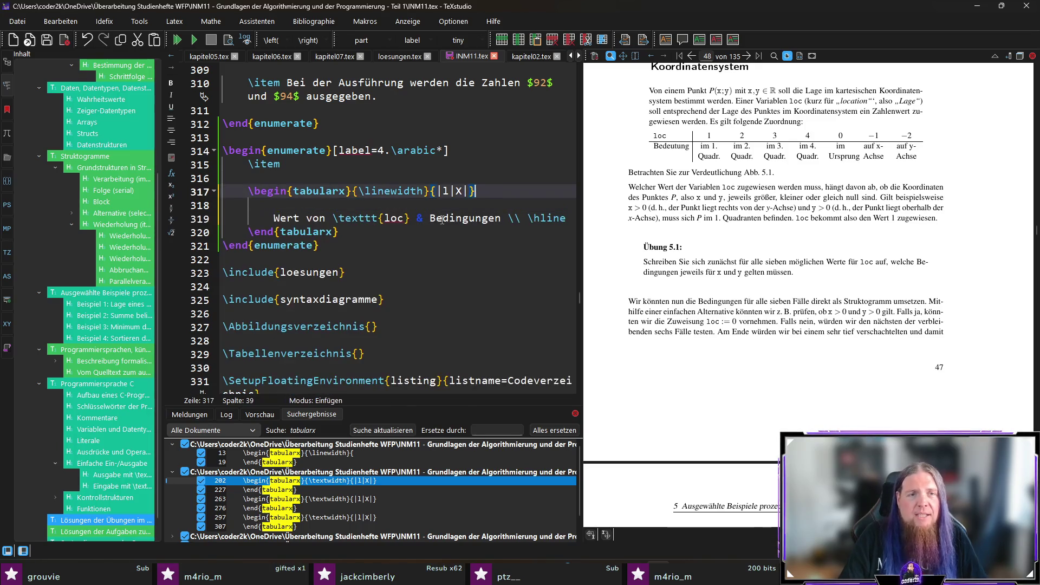
{"action": "key", "text": "ctrl+d"}
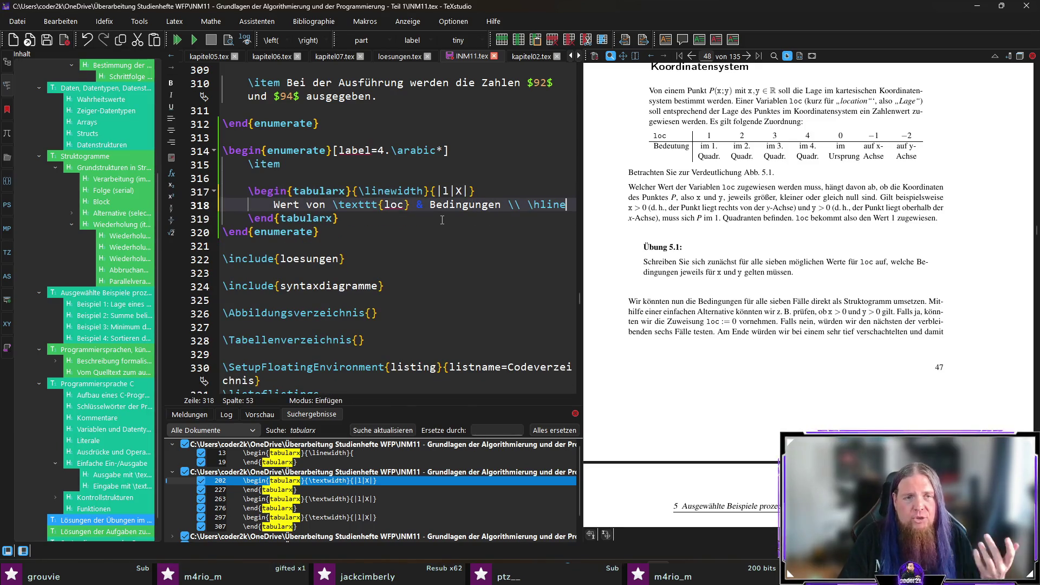
{"action": "key", "text": "End"}
{"action": "key", "text": "Return"}
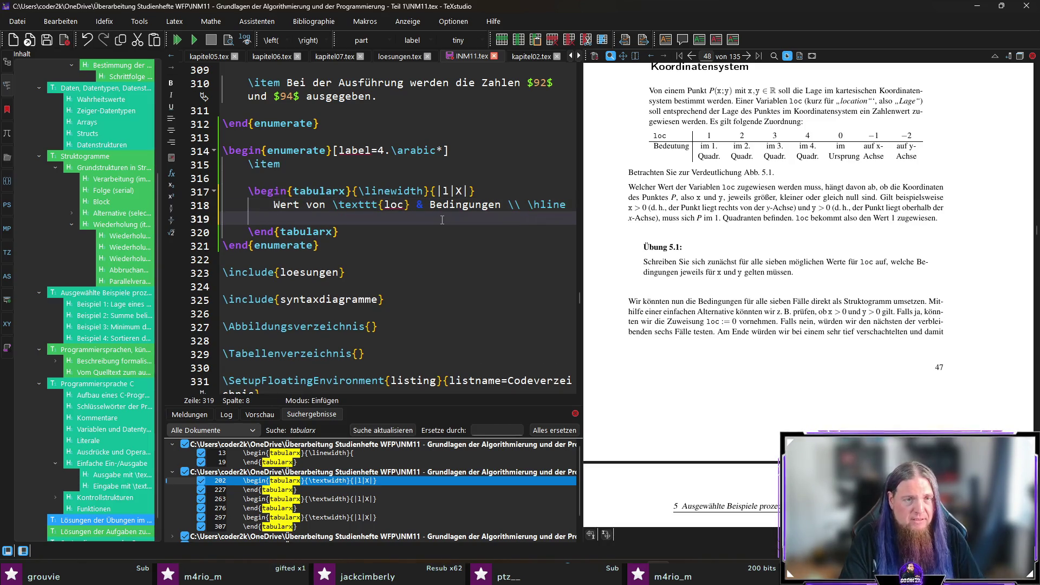
Enter the row '$1$ & $x > 0$ und $y > 0$ \\', then save and compile
{"action": "key", "text": "BackSpace"}
{"action": "type", "text": "$1$ & "}
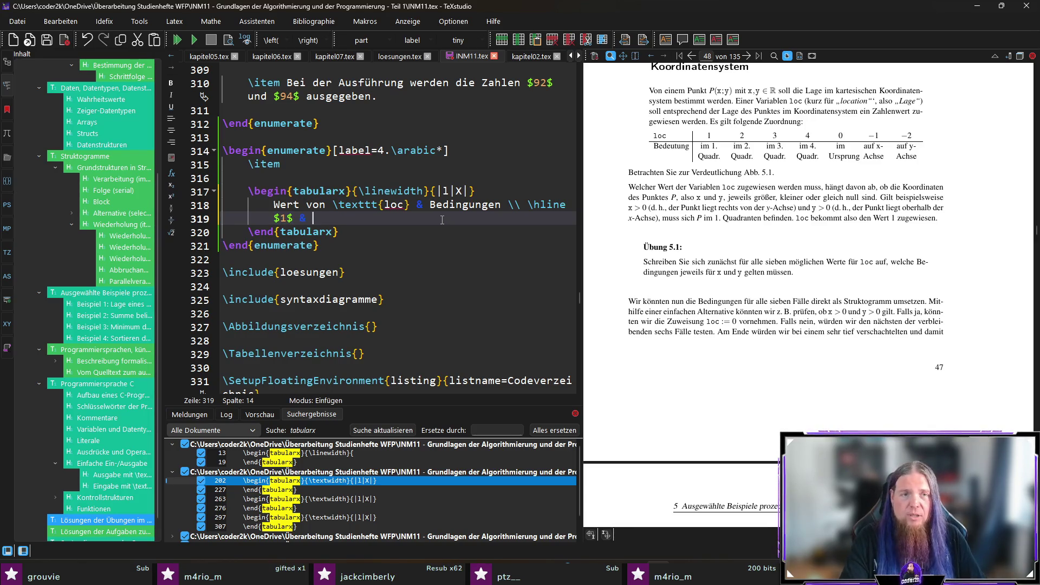
{"action": "type", "text": "$"}
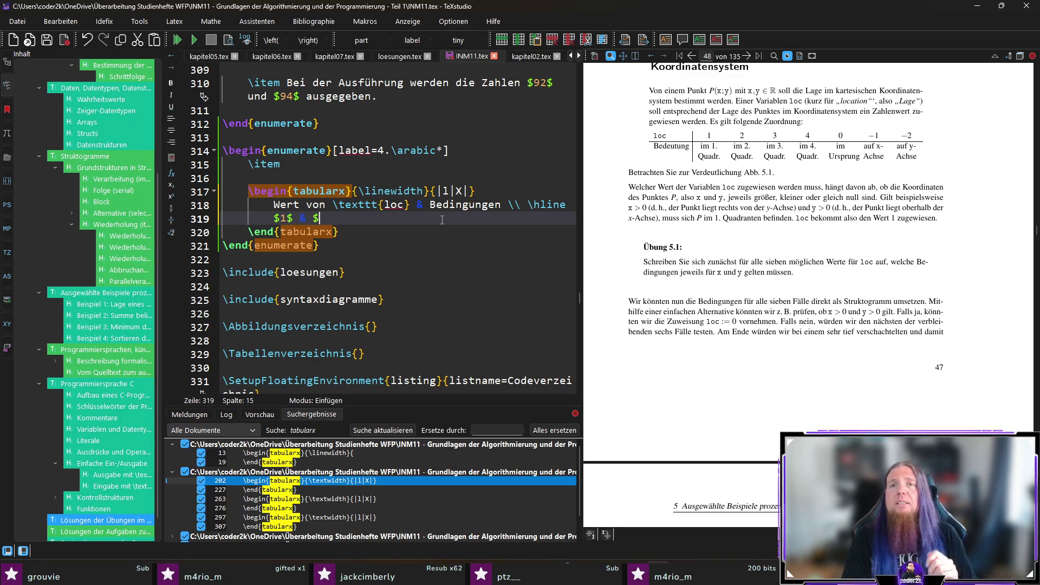
{"action": "type", "text": "x > 0"}
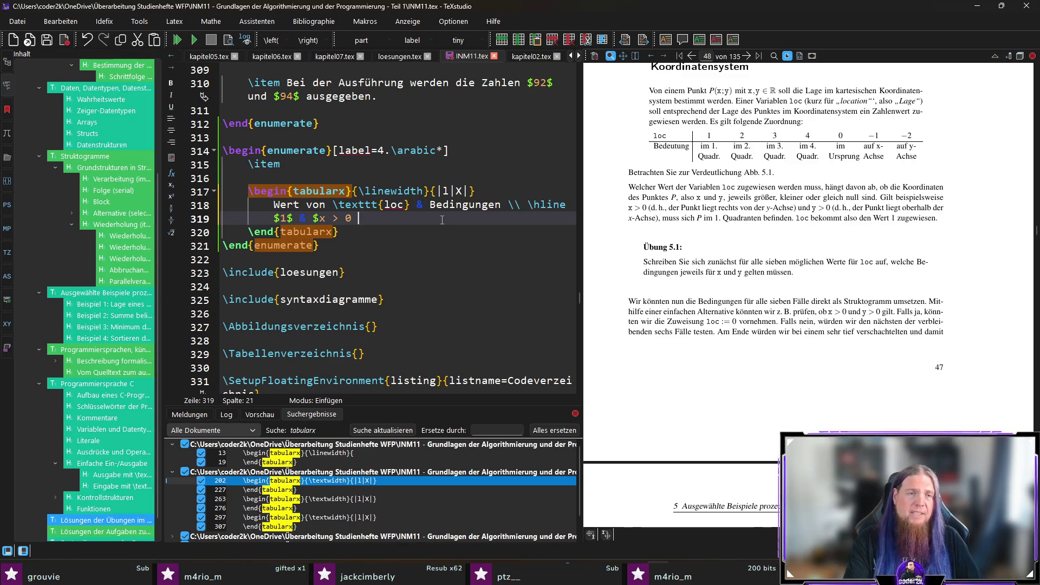
{"action": "type", "text": "$"}
{"action": "type", "text": " u"}
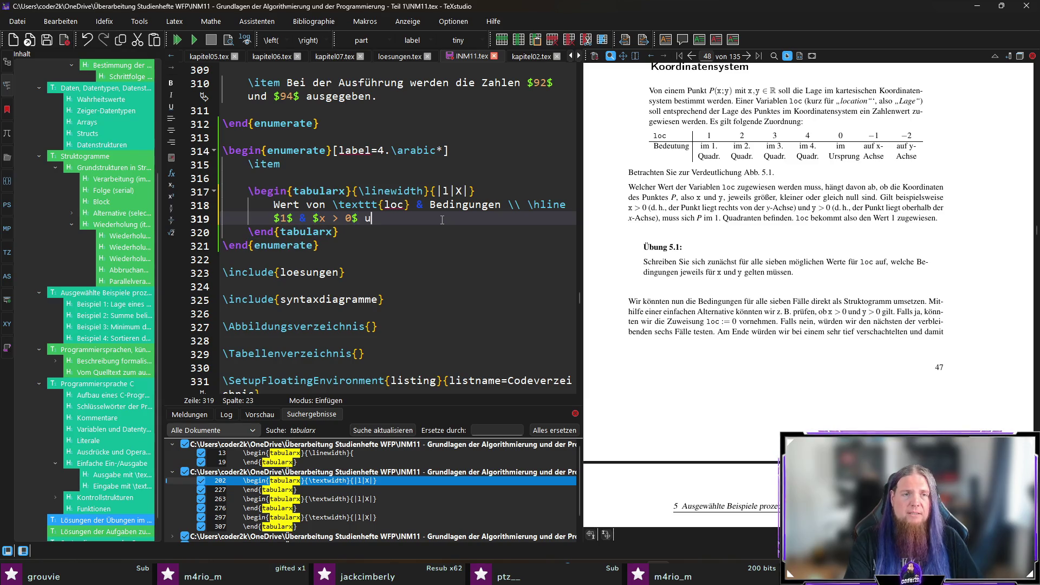
{"action": "type", "text": "nd $<"}
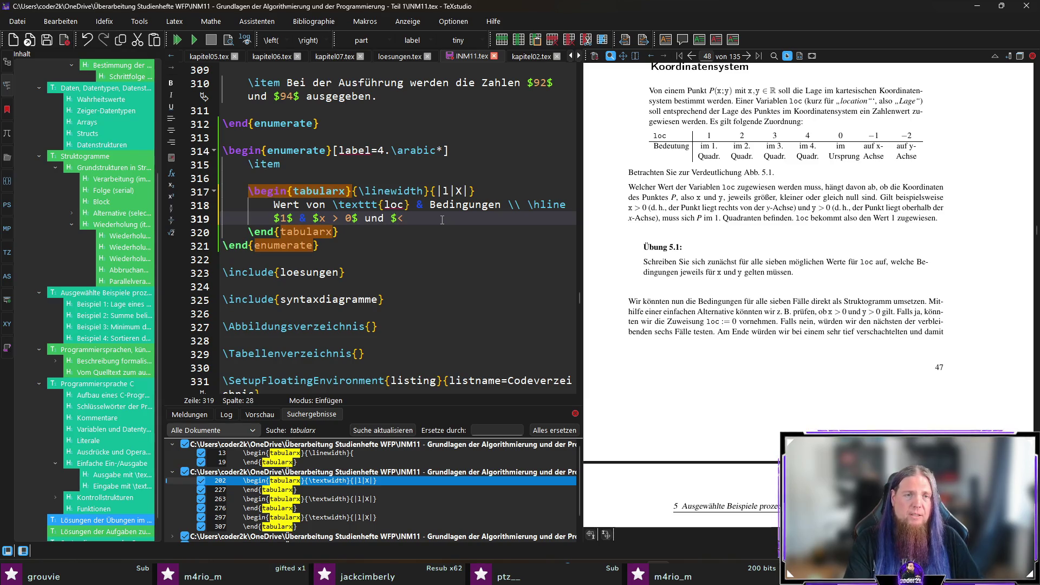
{"action": "key", "text": "BackSpace"}
{"action": "type", "text": "y"}
{"action": "type", "text": "0$"}
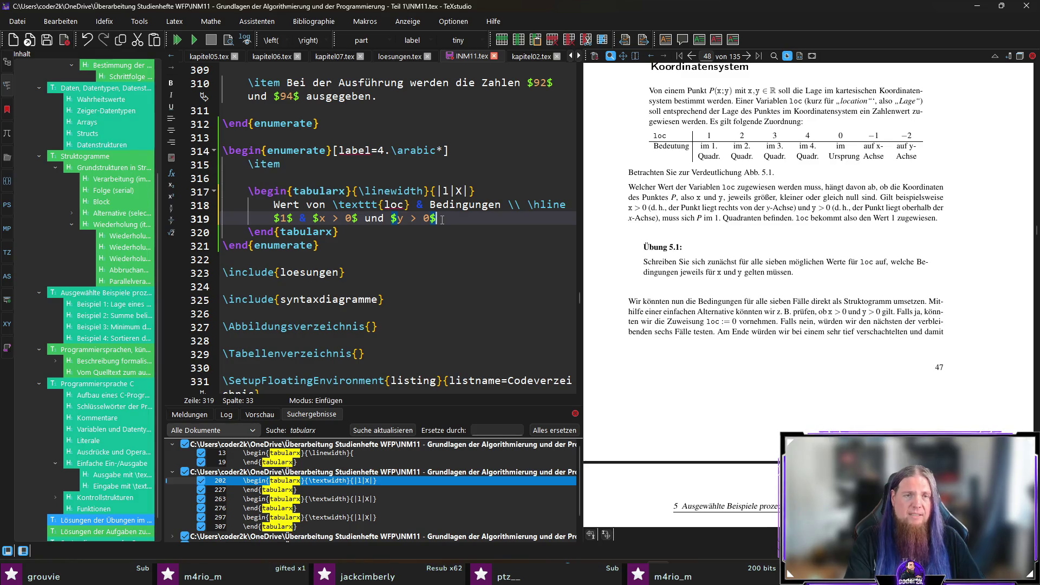
{"action": "type", "text": " \\"}
{"action": "key", "text": "ctrl+s"}
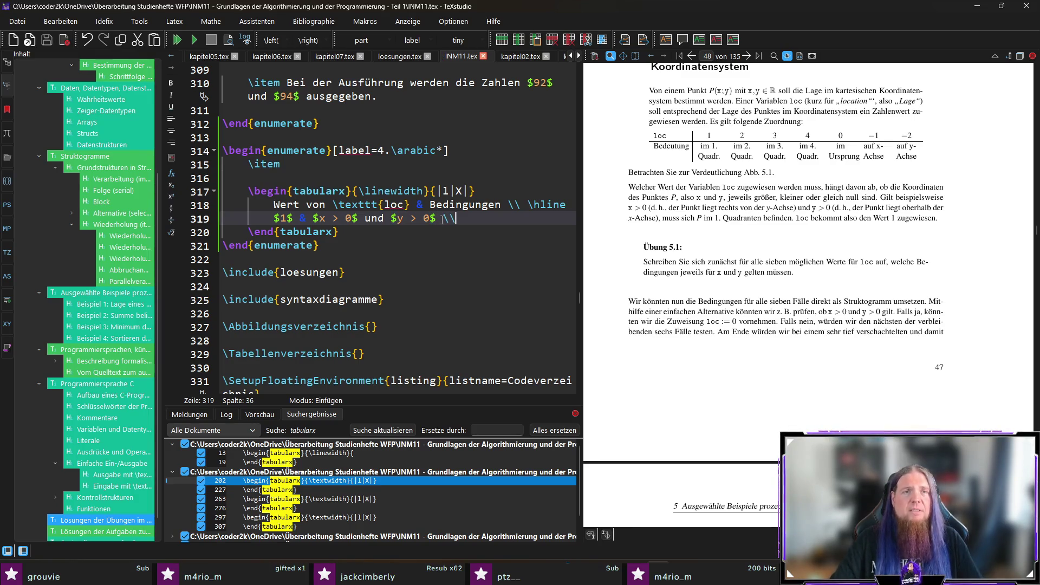
{"action": "key", "text": "F5"}
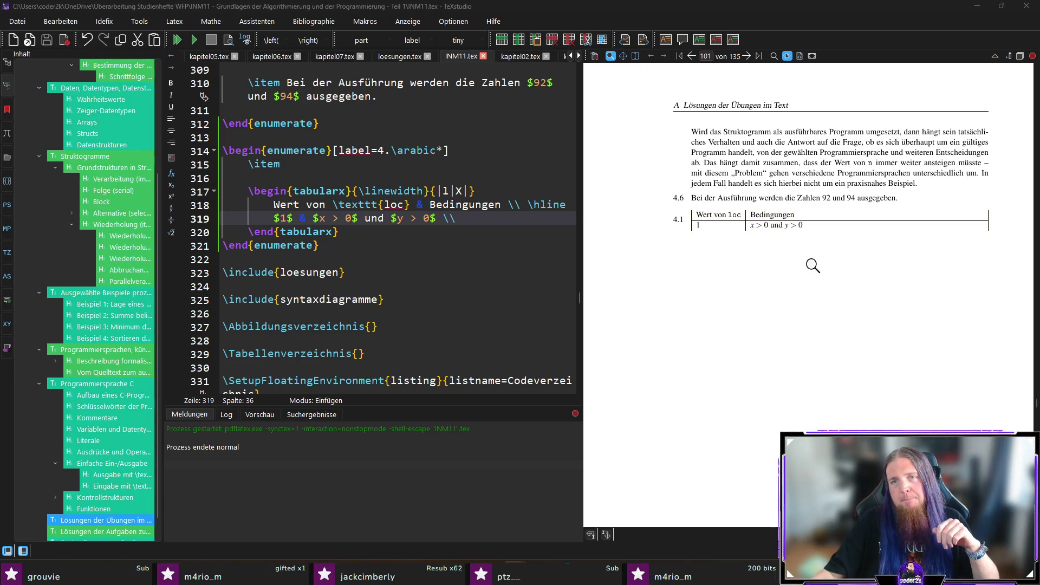
Change the column spec to {c|X}, recompile, and start a new line below the first row
{"action": "left_click", "coordinate": [441, 191]}
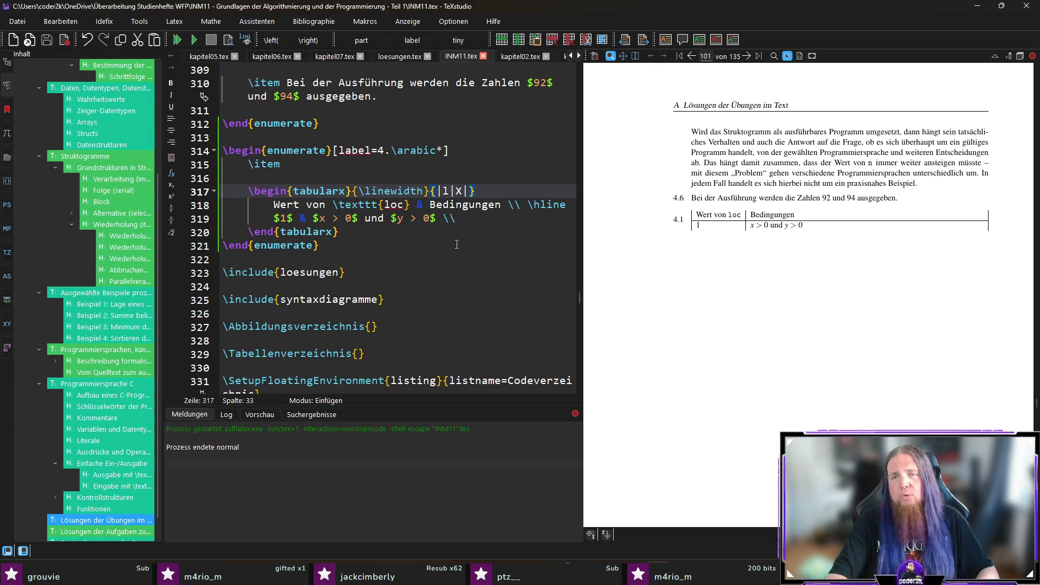
{"action": "key", "text": "BackSpace"}
{"action": "key", "text": "F5"}
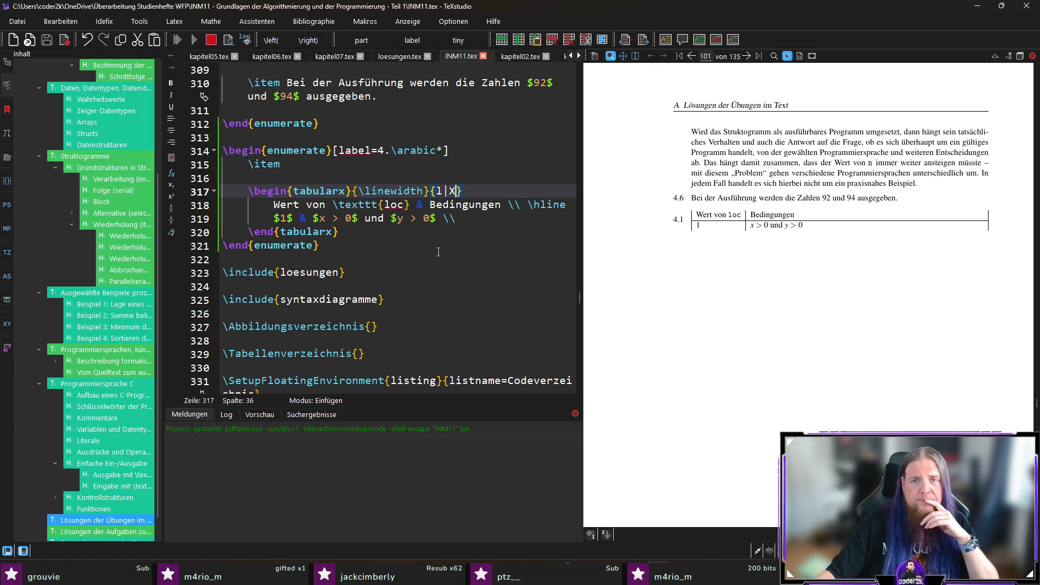
{"action": "left_click", "coordinate": [437, 191]}
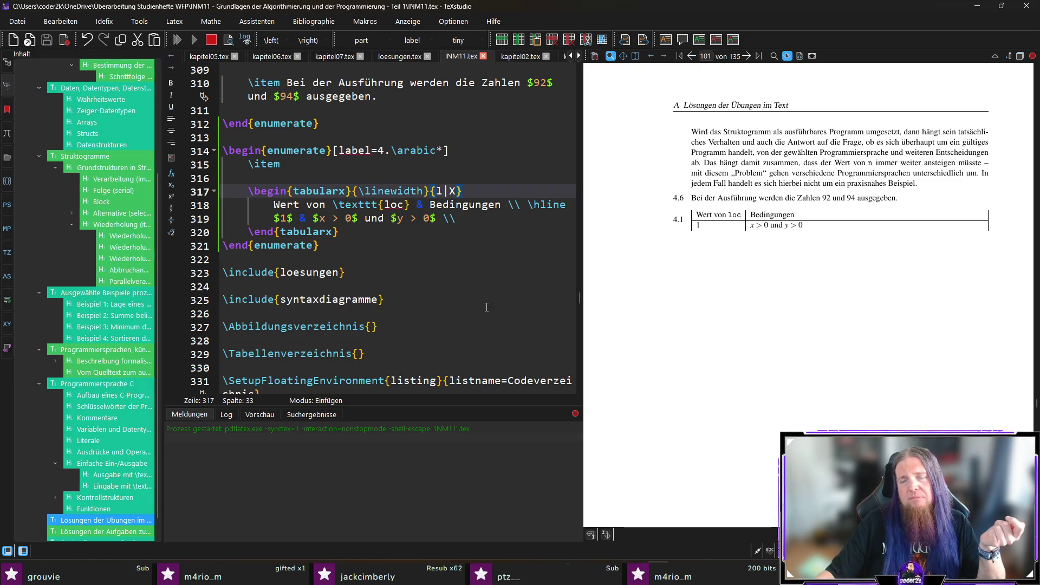
{"action": "key", "text": "Delete"}
{"action": "type", "text": "c"}
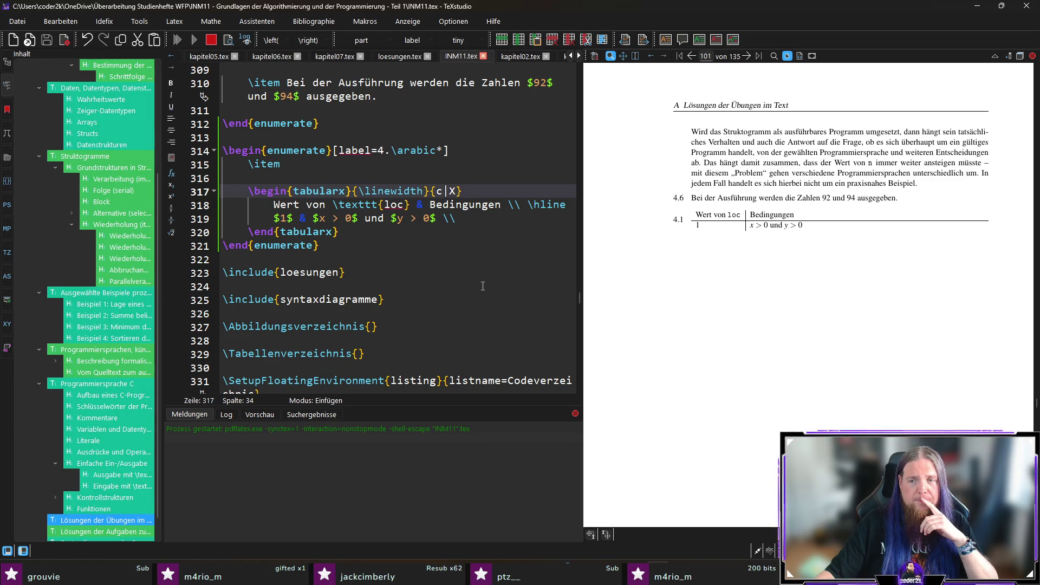
{"action": "left_click", "coordinate": [482, 221]}
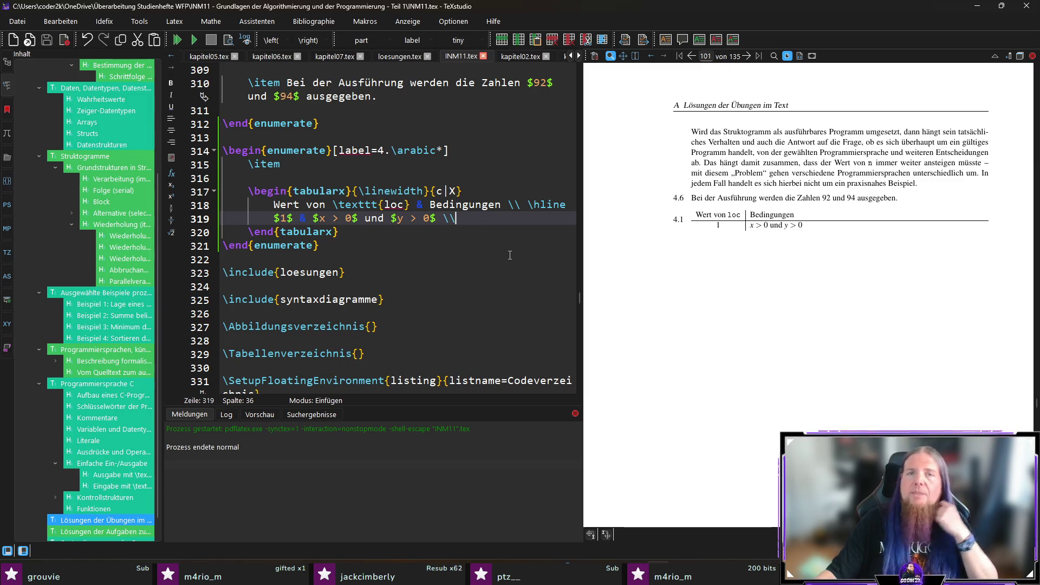
{"action": "key", "text": "Return"}
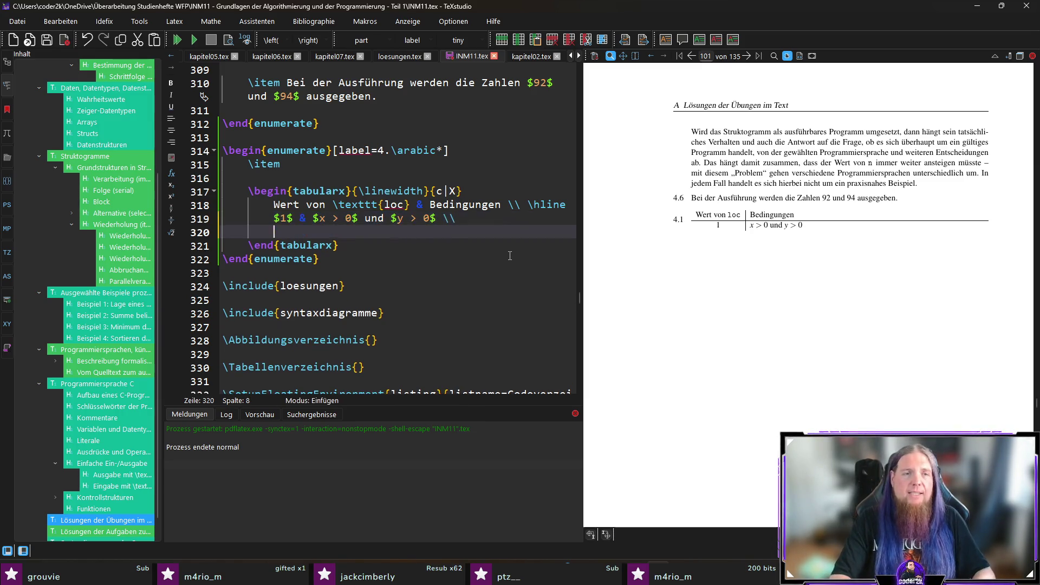
Duplicate the first data row and renumber the copies as loc 2, 3 and 4
{"action": "key", "text": "ctrl+z"}
{"action": "key", "text": "ctrl+d"}
{"action": "key", "text": "ctrl+d"}
{"action": "key", "text": "ctrl+d"}
{"action": "key", "text": "Up"}
{"action": "key", "text": "BackSpace"}
{"action": "type", "text": "2"}
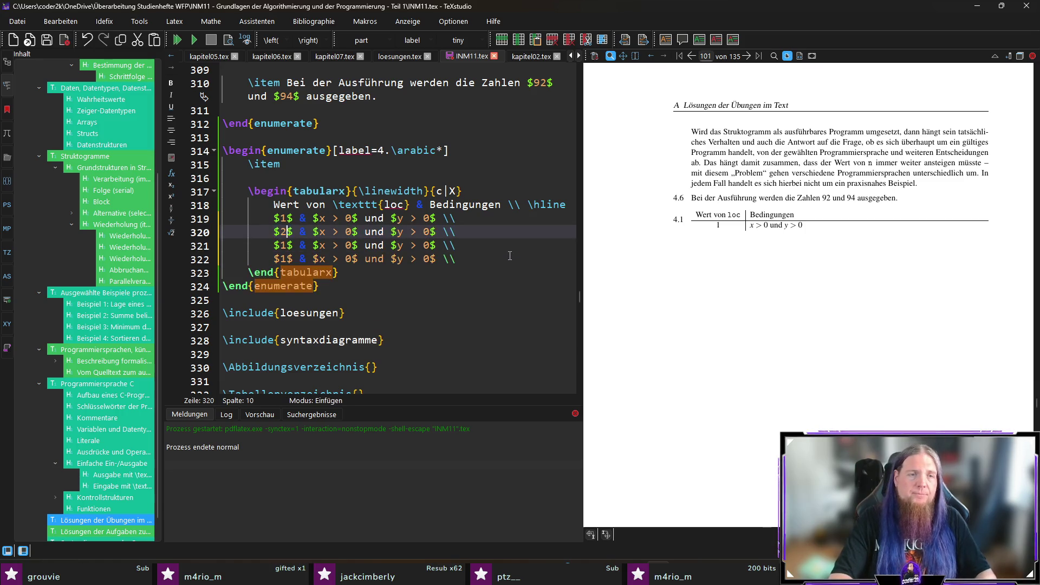
{"action": "key", "text": "Down"}
{"action": "key", "text": "BackSpace"}
{"action": "type", "text": "3"}
{"action": "key", "text": "Down"}
{"action": "key", "text": "BackSpace"}
{"action": "type", "text": "4"}
Make row 2 read $x < 0$ and row 3 read $x < 0$ und $y < 0$
{"action": "key", "text": "Up"}
{"action": "key", "text": "Up"}
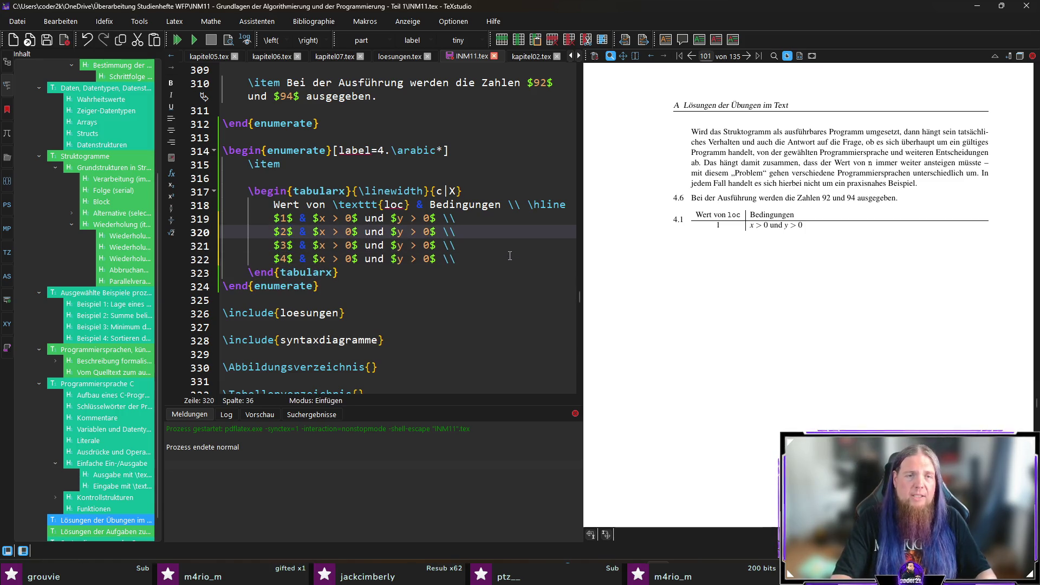
{"action": "key", "text": "Left"}
{"action": "key", "text": "Left"}
{"action": "key", "text": "Left"}
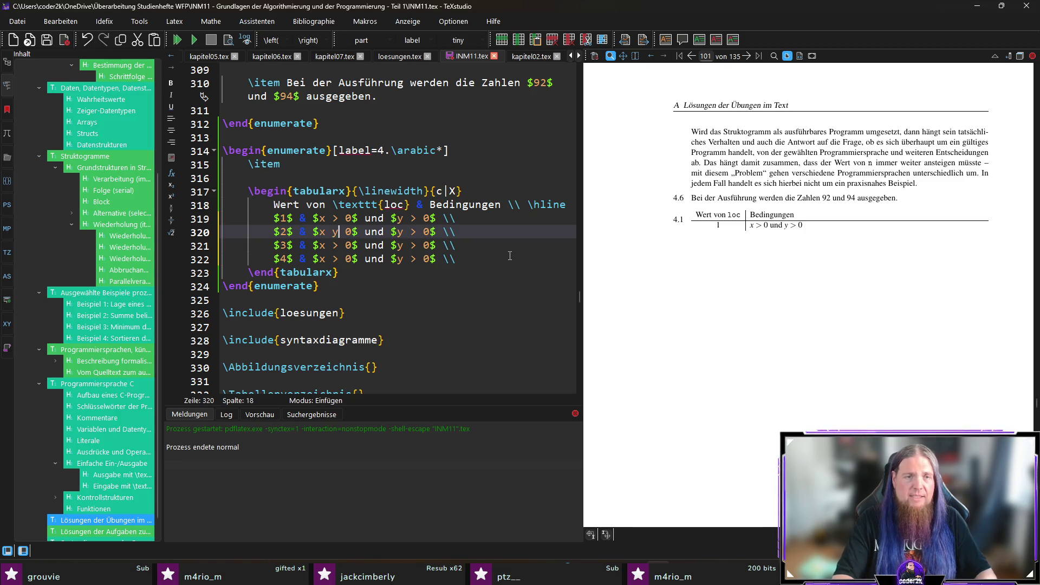
{"action": "key", "text": "Delete"}
{"action": "type", "text": "y"}
{"action": "key", "text": "BackSpace"}
{"action": "type", "text": "<"}
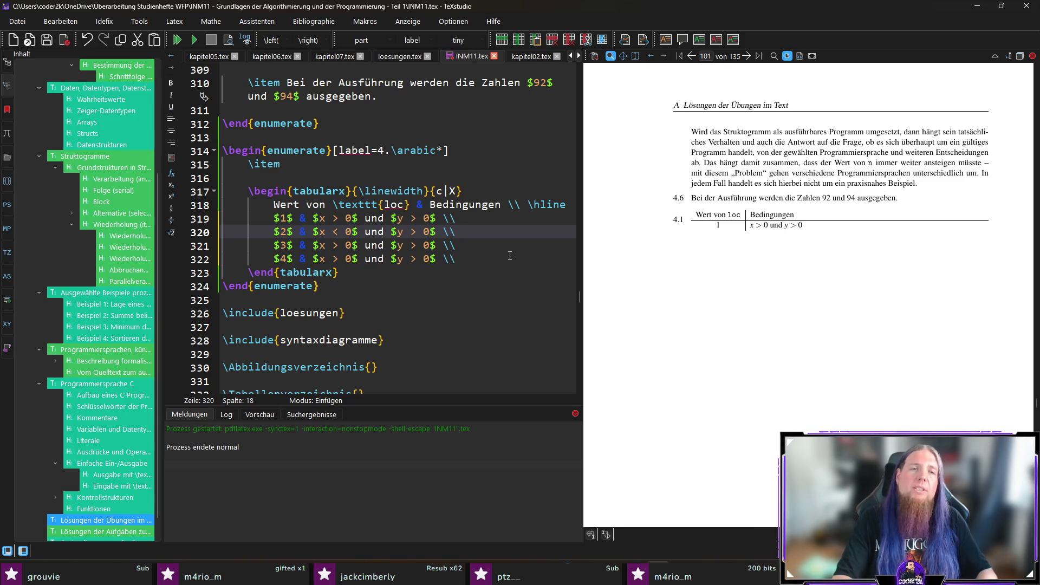
{"action": "key", "text": "Down"}
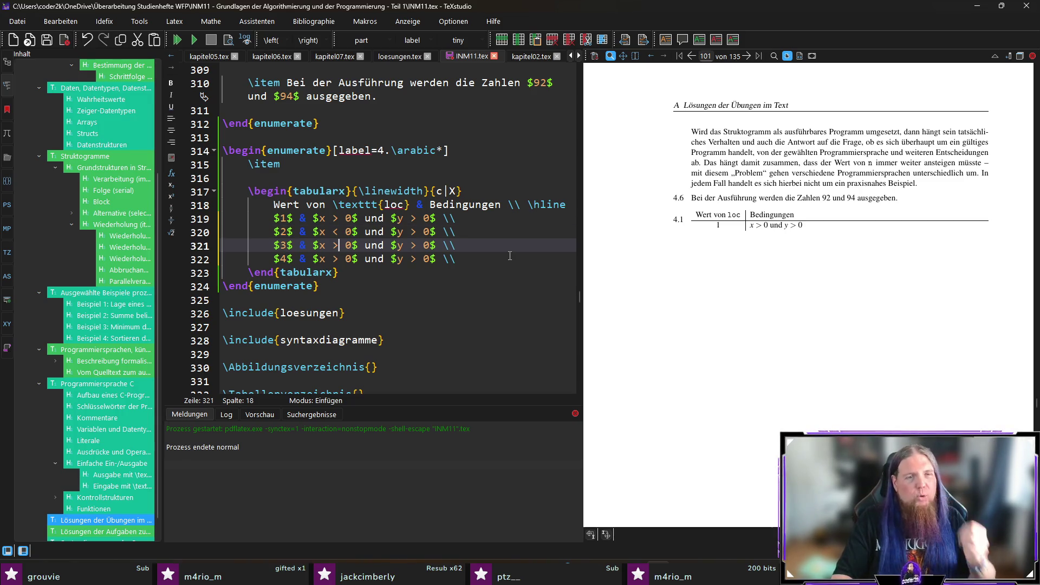
{"action": "key", "text": "BackSpace"}
{"action": "type", "text": "<"}
{"action": "key", "text": "Right"}
{"action": "key", "text": "Right"}
{"action": "key", "text": "Right"}
{"action": "key", "text": "BackSpace"}
{"action": "type", "text": "<"}
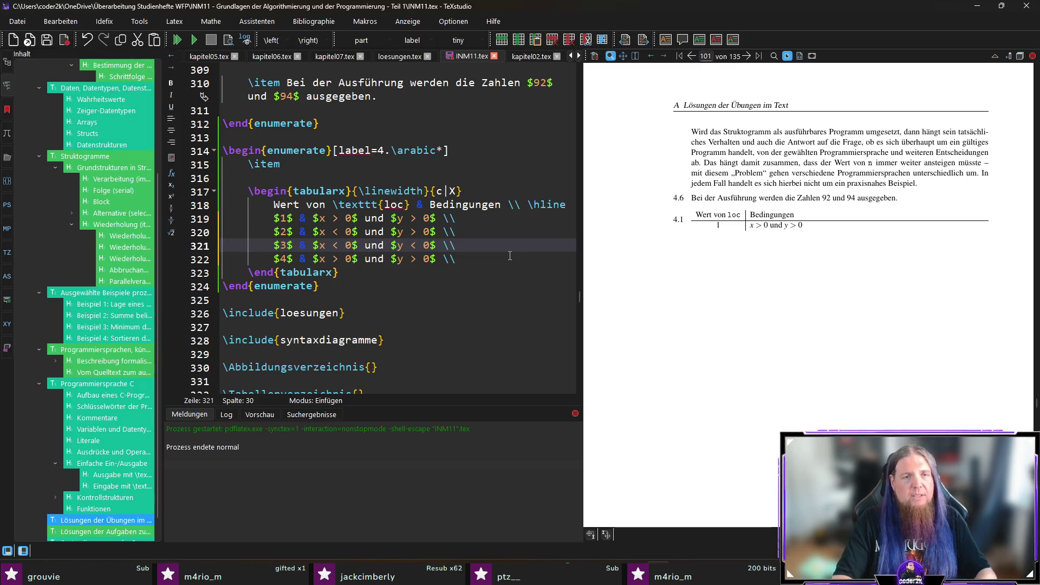
Change the loc 4 row's condition to $y < 0$ and duplicate that row
{"action": "key", "text": "Down"}
{"action": "key", "text": "Left"}
{"action": "key", "text": "Left"}
{"action": "key", "text": "Left"}
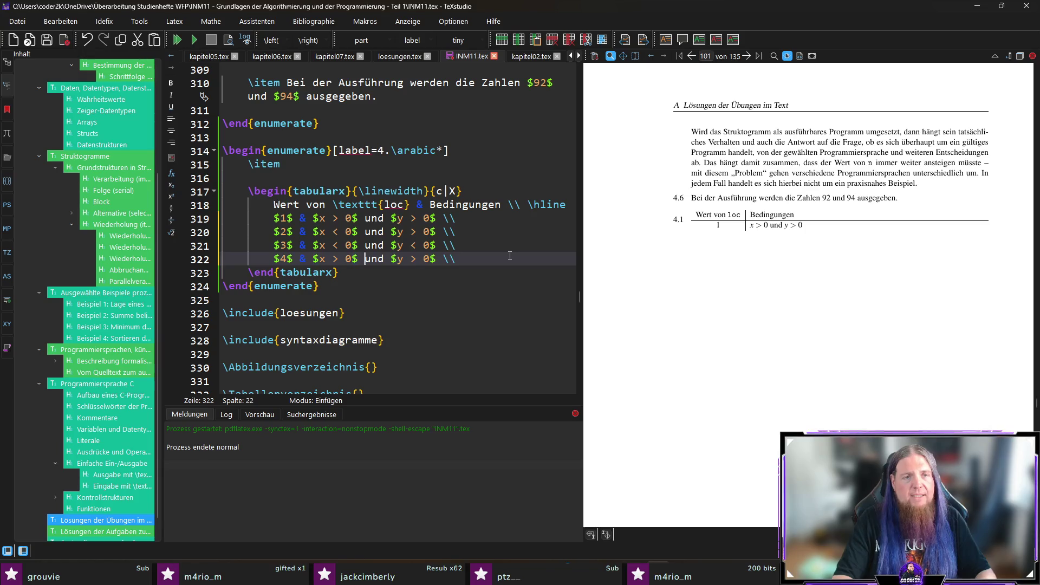
{"action": "key", "text": "BackSpace"}
{"action": "type", "text": "<"}
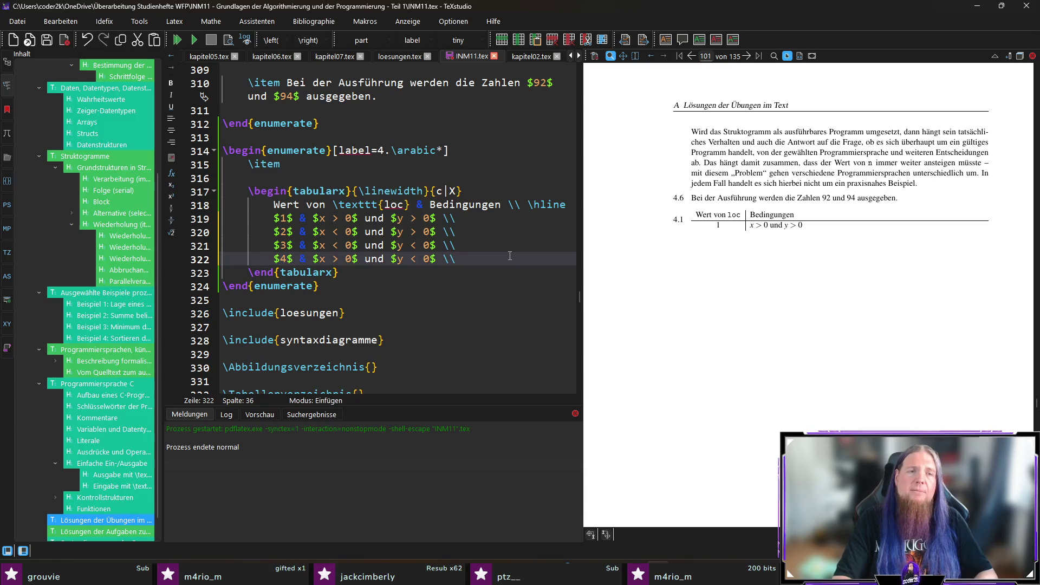
{"action": "key", "text": "ctrl+d"}
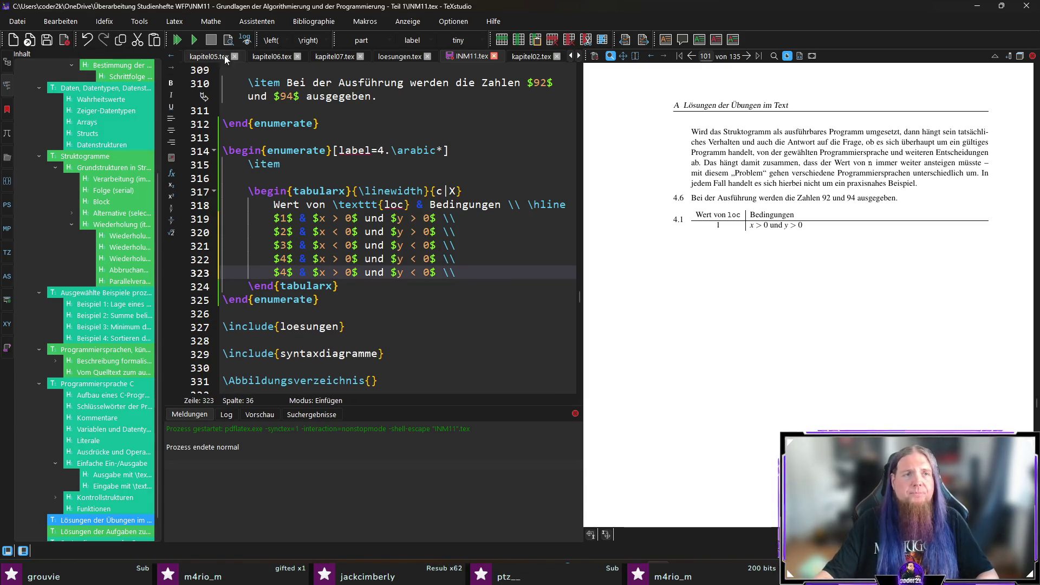
Check kapitel05.tex's tabularx, then make a copied INM11.tex row loc 0 and duplicate it twice
{"action": "left_click", "coordinate": [209, 56]}
{"action": "scroll", "coordinate": [434, 315], "scroll_direction": "down", "scroll_amount": 2}
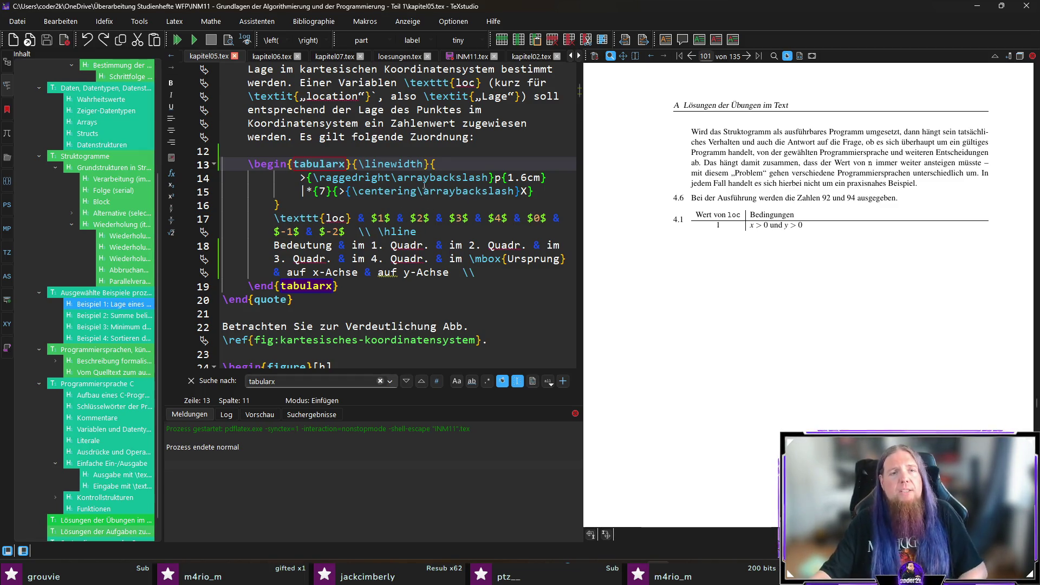
{"action": "left_click", "coordinate": [480, 57]}
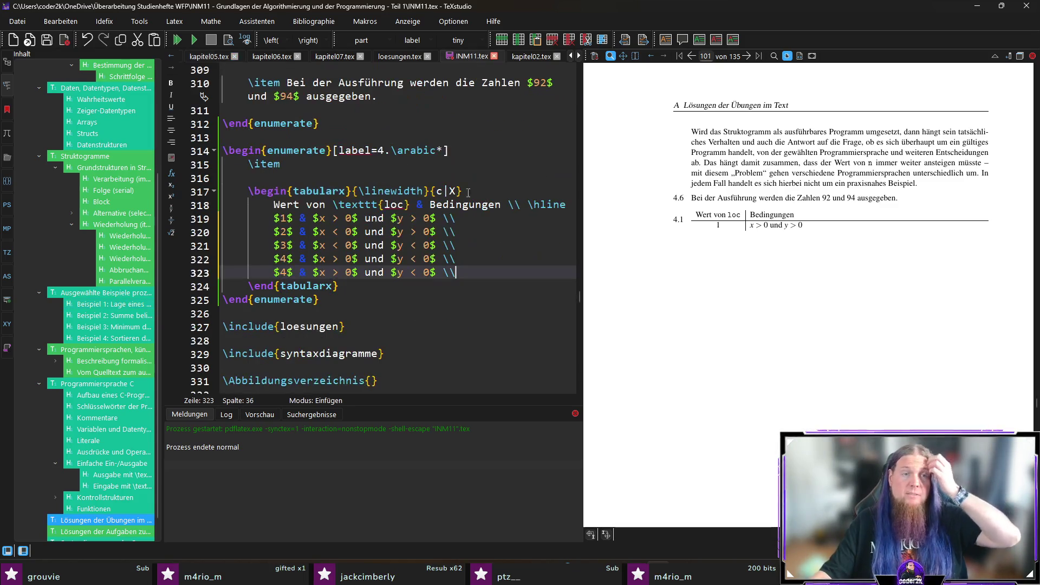
{"action": "double_click", "coordinate": [283, 272]}
{"action": "type", "text": "0"}
{"action": "key", "text": "End"}
{"action": "key", "text": "Return"}
{"action": "type", "text": "$4$ & $x > 0$ und $y < 0$ \\\\"}
{"action": "key", "text": "ctrl+d"}
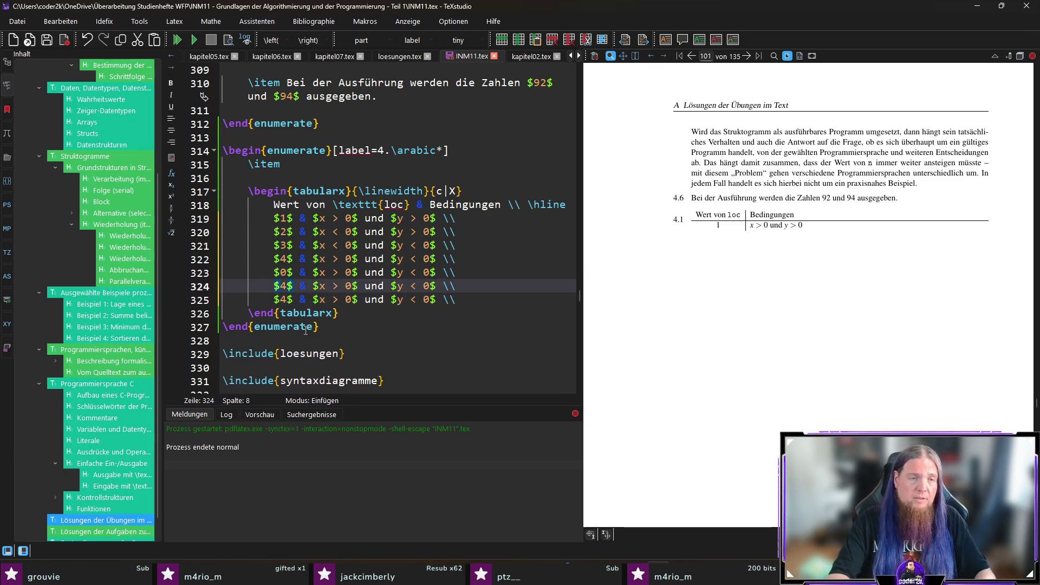
Set the two new rows' loc values to -1 and -2
{"action": "key", "text": "Home"}
{"action": "key", "text": "Right"}
{"action": "key", "text": "shift+Right"}
{"action": "type", "text": "-1"}
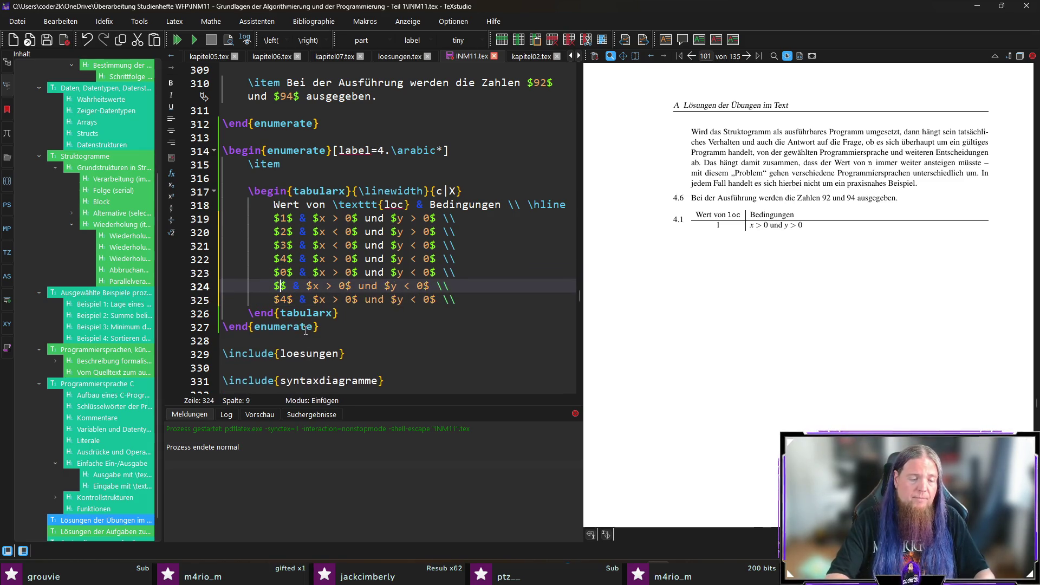
{"action": "key", "text": "Down"}
{"action": "key", "text": "Left"}
{"action": "key", "text": "Left"}
{"action": "key", "text": "shift+Right"}
{"action": "type", "text": "2"}
{"action": "key", "text": "Left"}
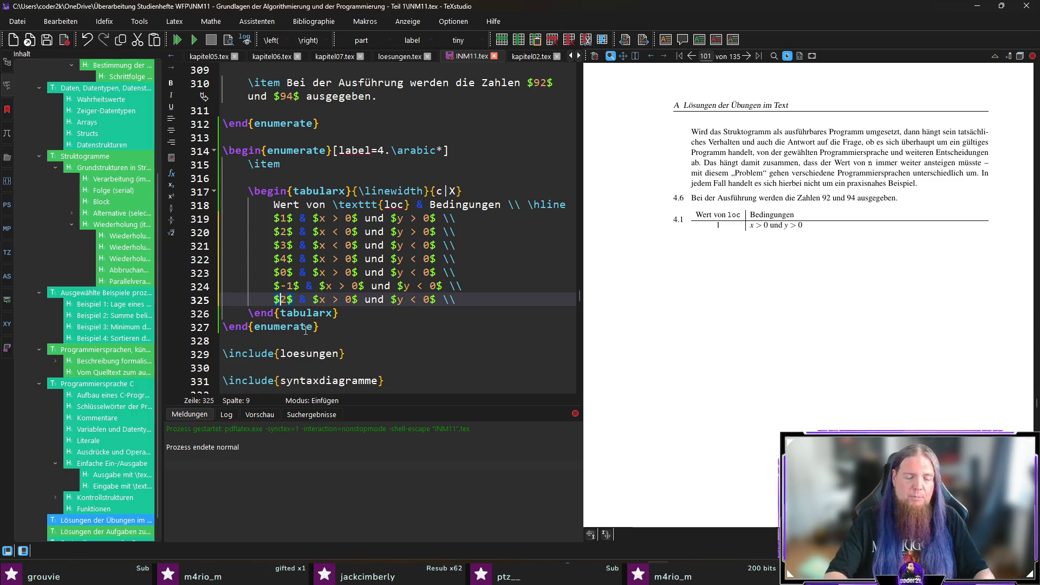
{"action": "type", "text": "-"}
{"action": "key", "text": "alt+Tab"}
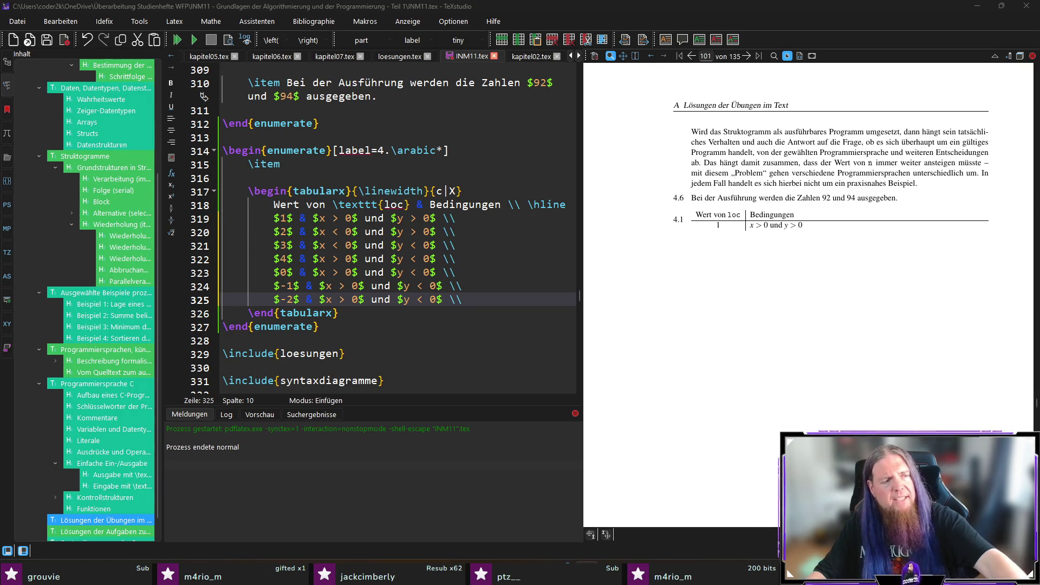
{"action": "left_click", "coordinate": [500, 299]}
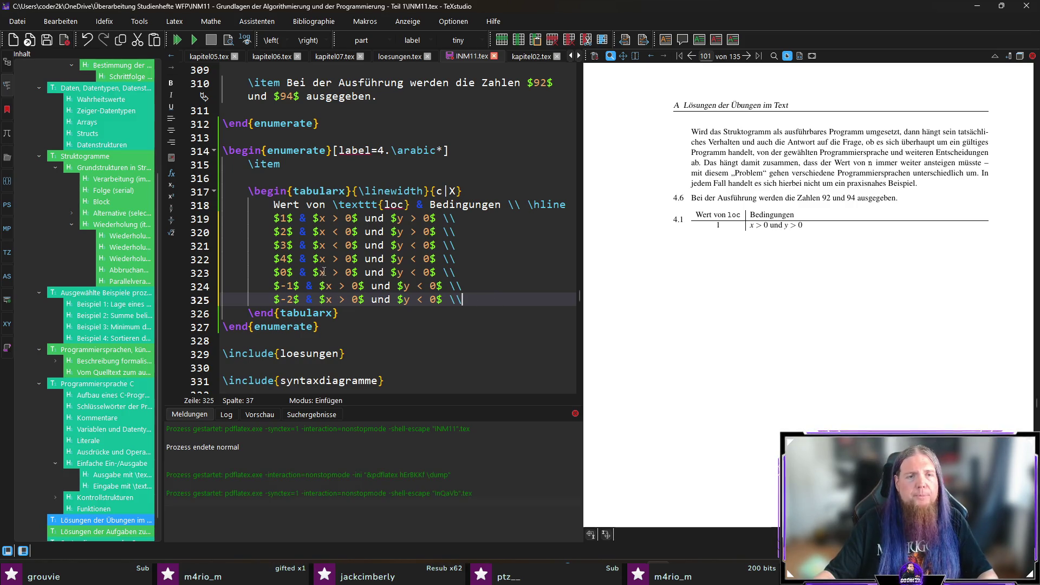
Change both comparisons in the loc 0 row to = for x and y
{"action": "key", "text": "Up"}
{"action": "key", "text": "Up"}
{"action": "key", "text": "Delete"}
{"action": "type", "text": "="}
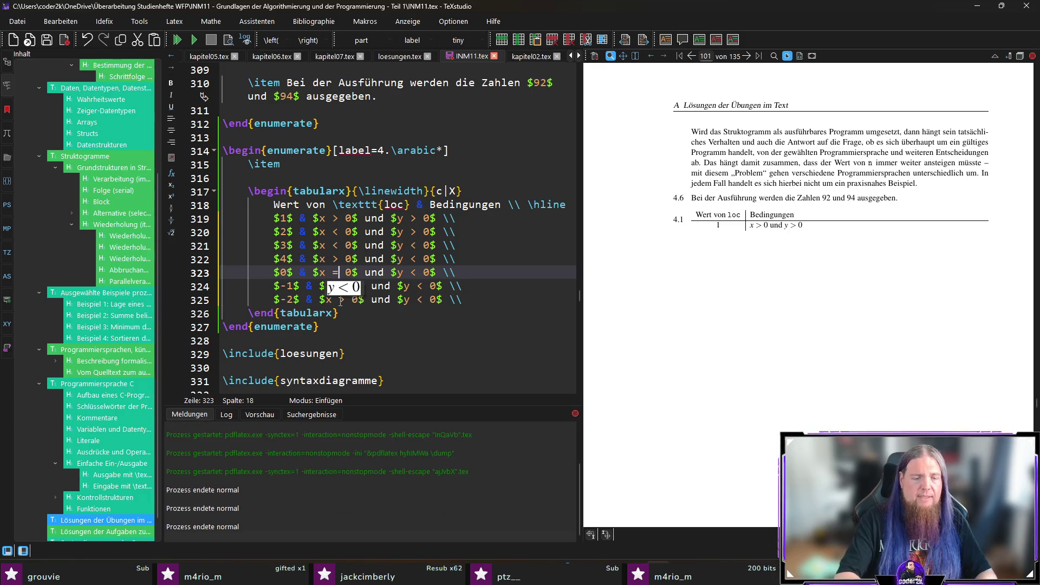
{"action": "key", "text": "Right"}
{"action": "key", "text": "Right"}
{"action": "key", "text": "Right"}
{"action": "key", "text": "Delete"}
{"action": "type", "text": "="}
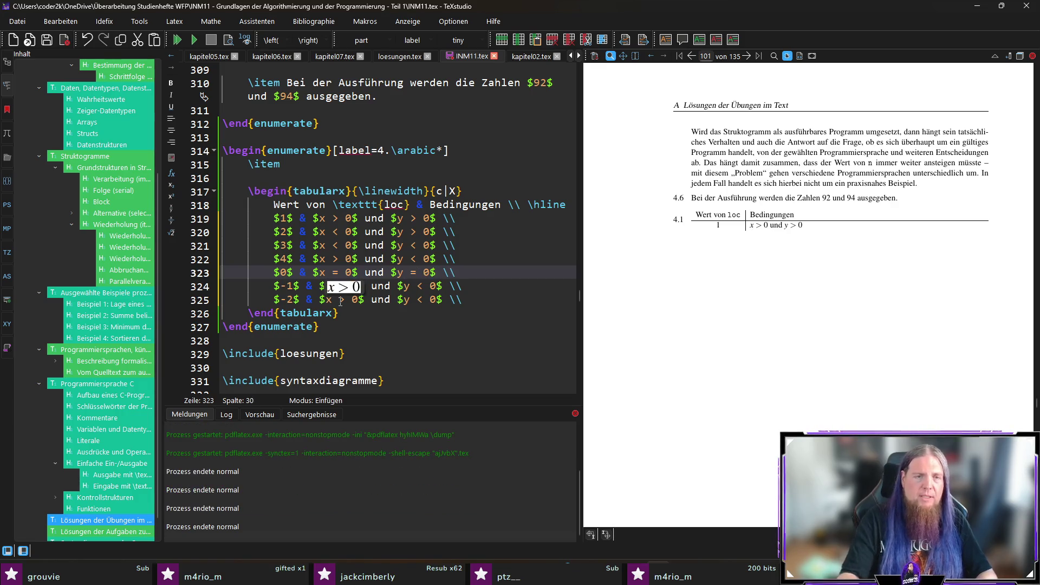
Rewrite the loc -1 row's conditions as y = and x \neq
{"action": "key", "text": "Down"}
{"action": "key", "text": "Left"}
{"action": "key", "text": "Left"}
{"action": "key", "text": "Left"}
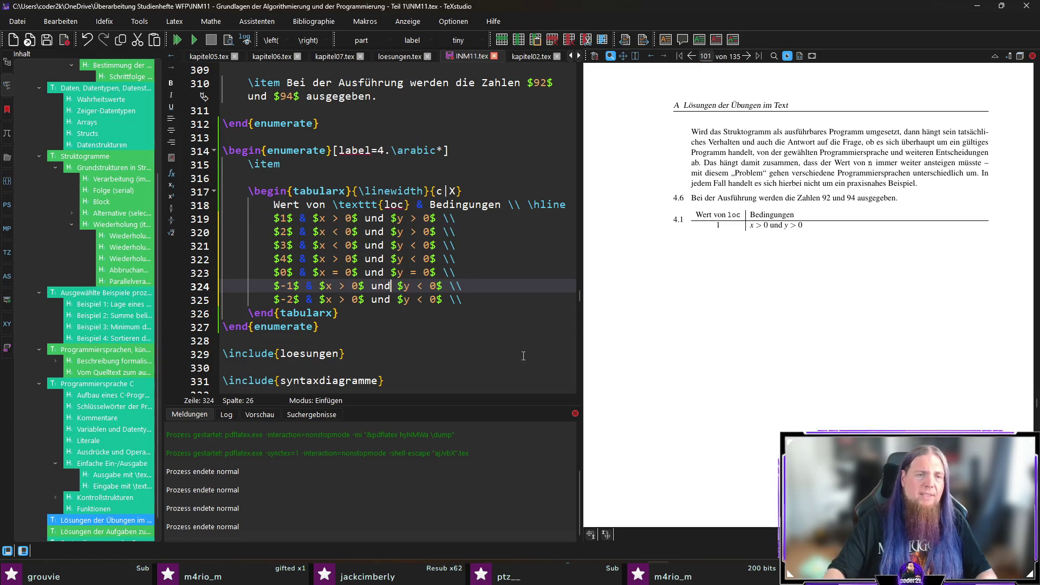
{"action": "key", "text": "Left"}
{"action": "key", "text": "Left"}
{"action": "key", "text": "Left"}
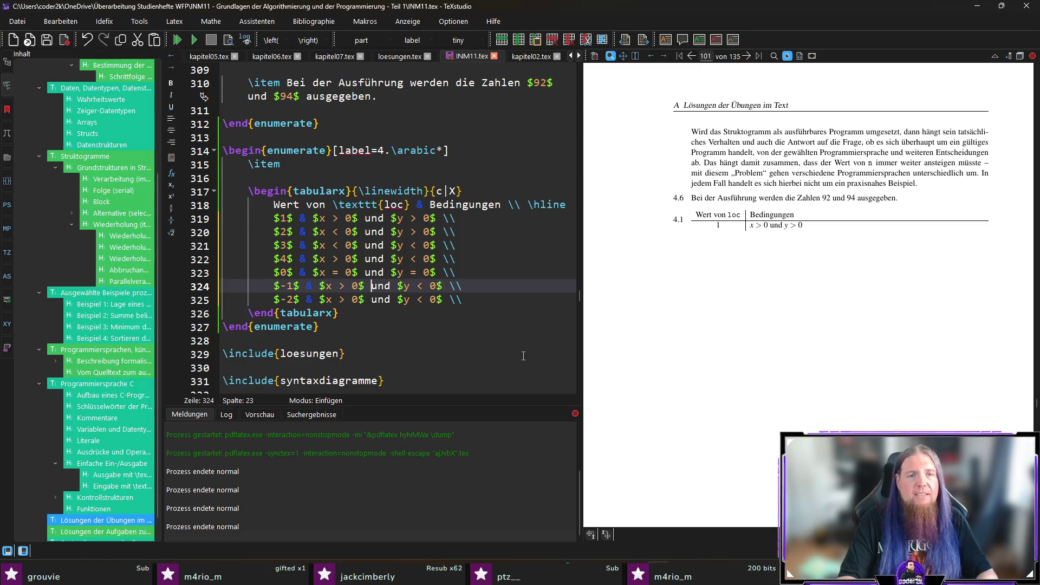
{"action": "key", "text": "Right"}
{"action": "key", "text": "Right"}
{"action": "key", "text": "Right"}
{"action": "key", "text": "BackSpace"}
{"action": "type", "text": "="}
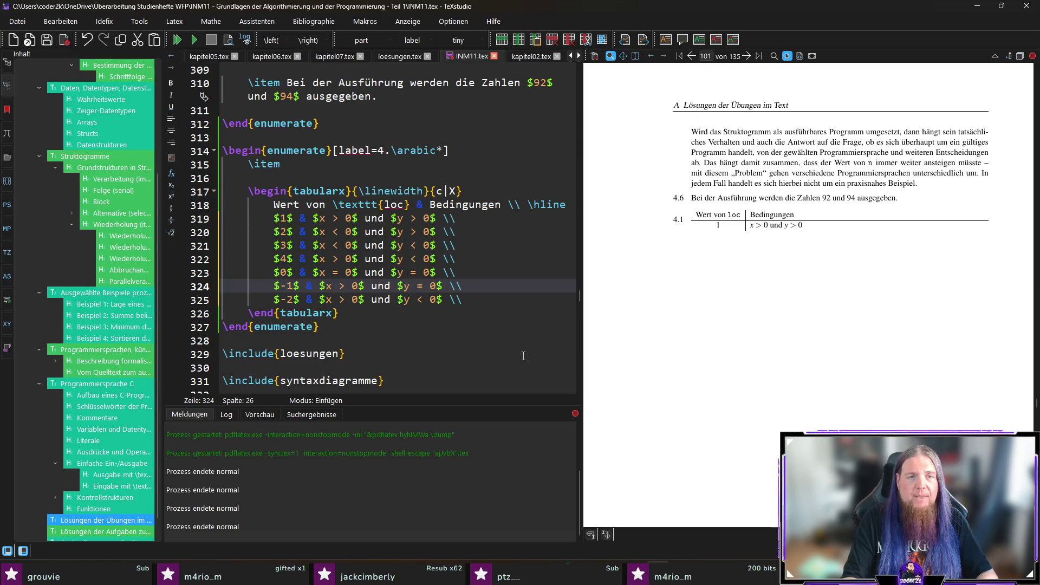
{"action": "key", "text": "Left"}
{"action": "key", "text": "Left"}
{"action": "key", "text": "Left"}
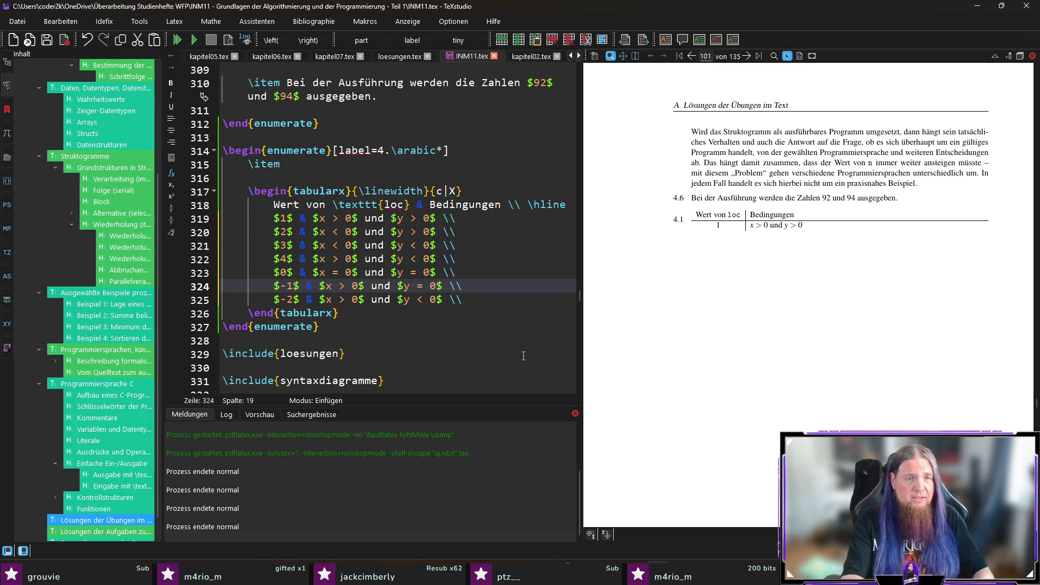
{"action": "key", "text": "BackSpace"}
{"action": "type", "text": "eq"}
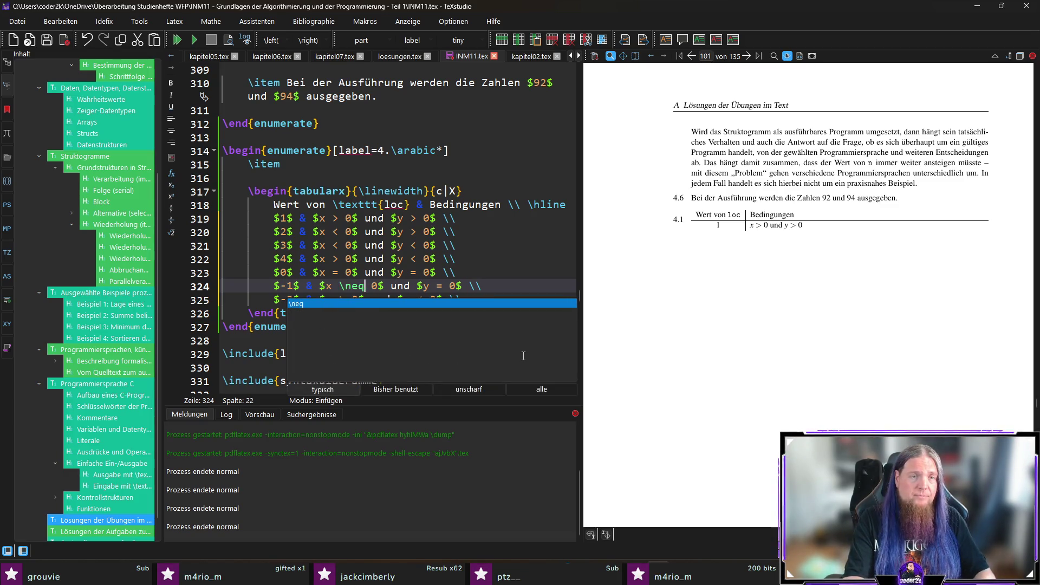
{"action": "key", "text": "Escape"}
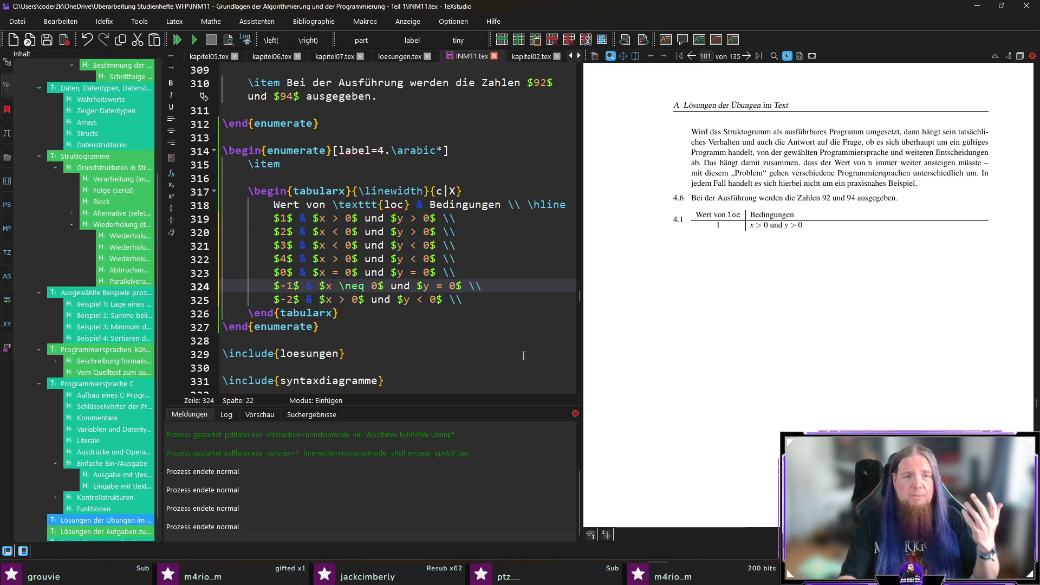
Rewrite the loc -2 row's conditions as x = and y \neq, then compile with F5
{"action": "key", "text": "Down"}
{"action": "key", "text": "Left"}
{"action": "key", "text": "Left"}
{"action": "key", "text": "Left"}
{"action": "key", "text": "BackSpace"}
{"action": "type", "text": "="}
{"action": "key", "text": "Right"}
{"action": "key", "text": "Right"}
{"action": "key", "text": "Right"}
{"action": "key", "text": "BackSpace"}
{"action": "type", "text": "ew"}
{"action": "key", "text": "Escape"}
{"action": "key", "text": "BackSpace"}
{"action": "type", "text": "q"}
{"action": "key", "text": "F5"}
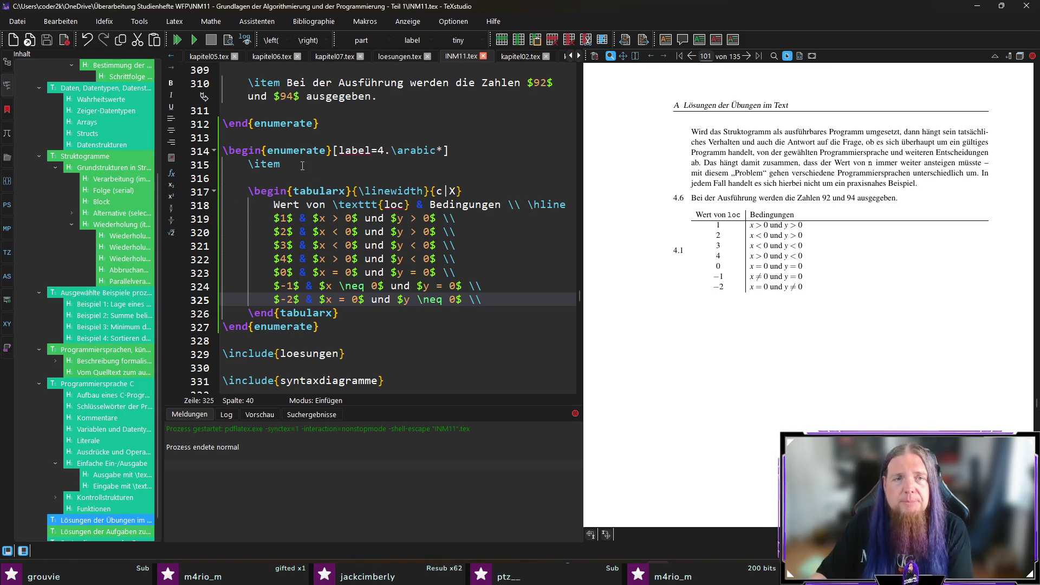
Write 'Die folgende Tabelle zeigt den Zusammenhang zwischen möglichen Werten …' in the item, then save and recompile
{"action": "left_click", "coordinate": [328, 166]}
{"action": "type", "text": "Die "}
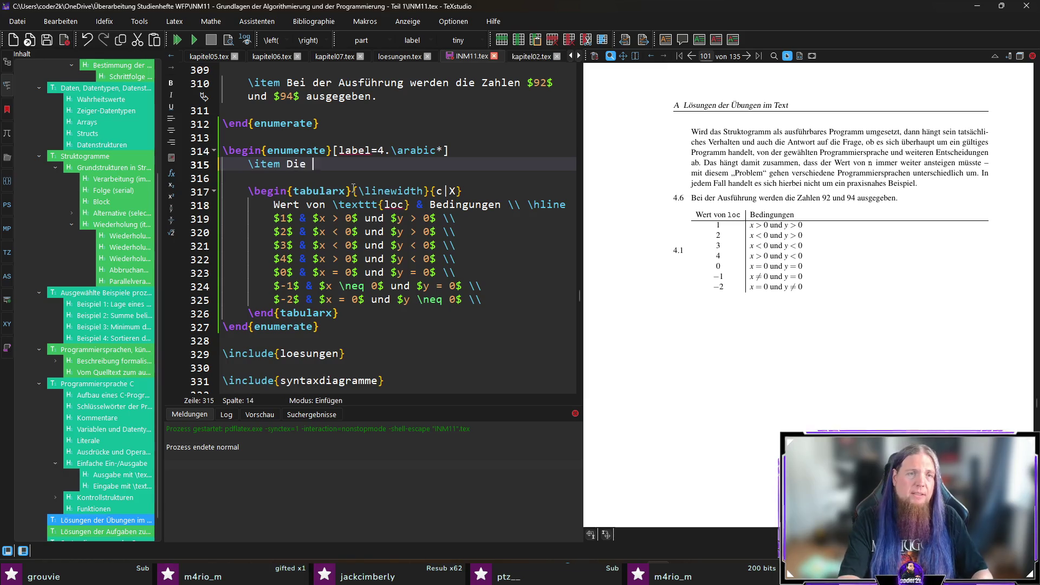
{"action": "type", "text": "folgende Tabelle"}
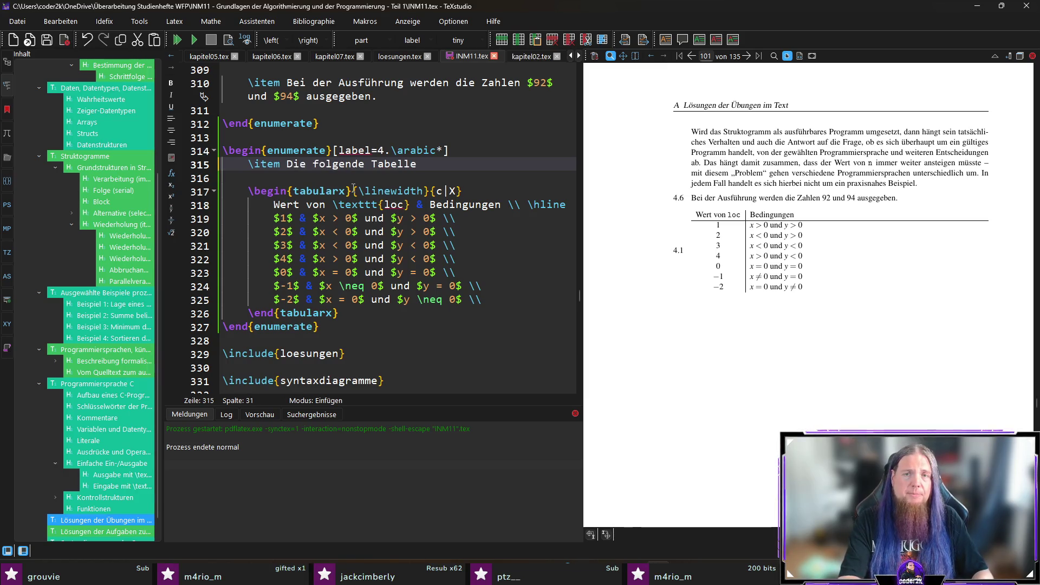
{"action": "type", "text": "zeig"}
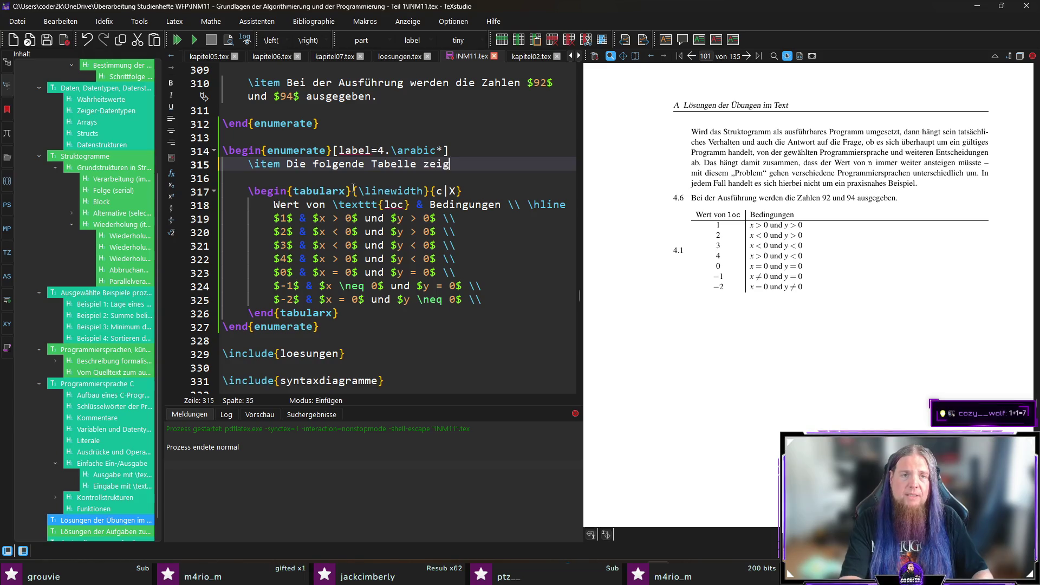
{"action": "type", "text": "t den Zusammenhang zw"}
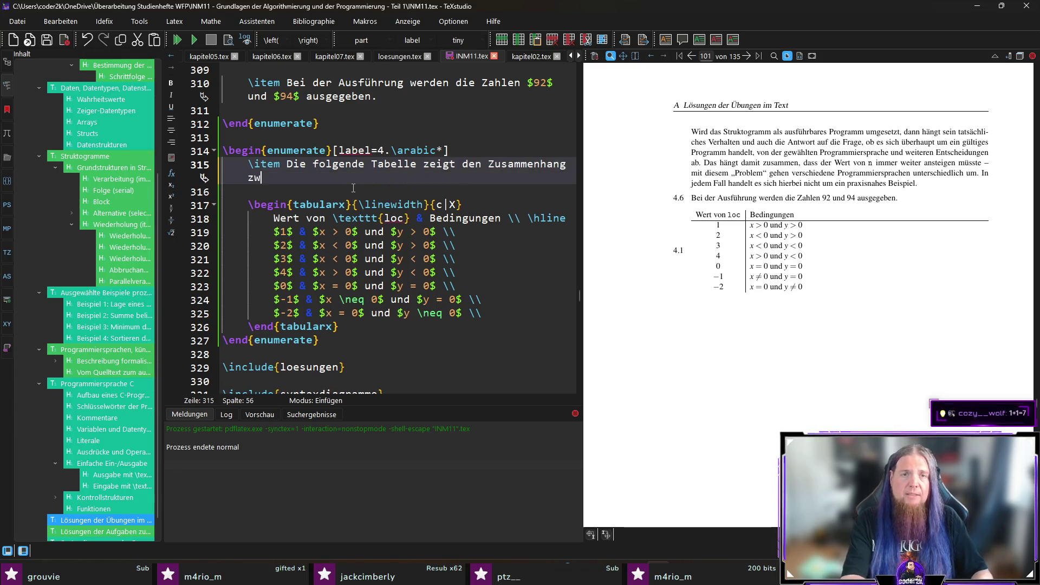
{"action": "type", "text": "ischenmöglich"}
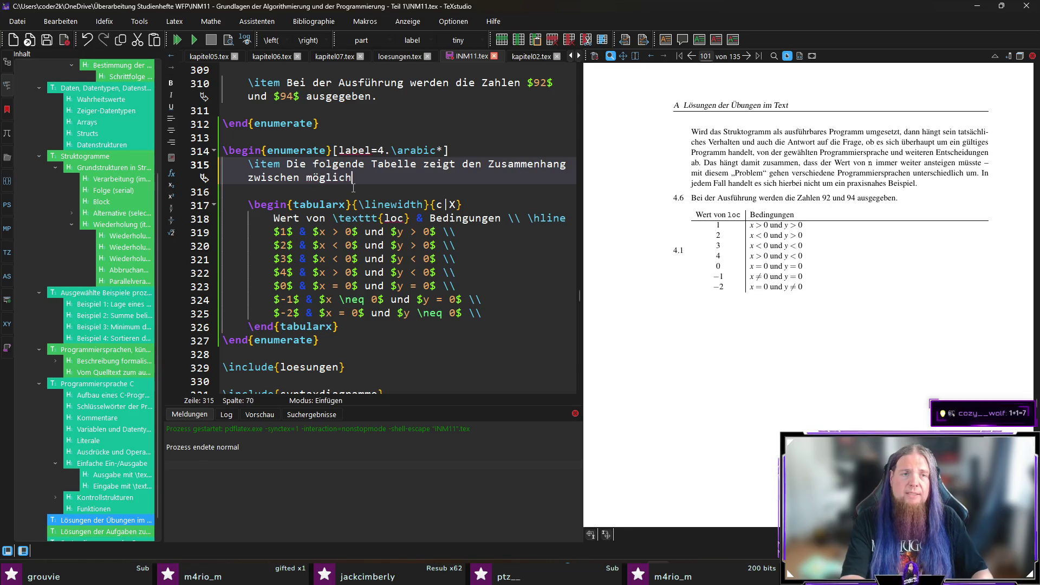
{"action": "type", "text": "en Werten für die Var"}
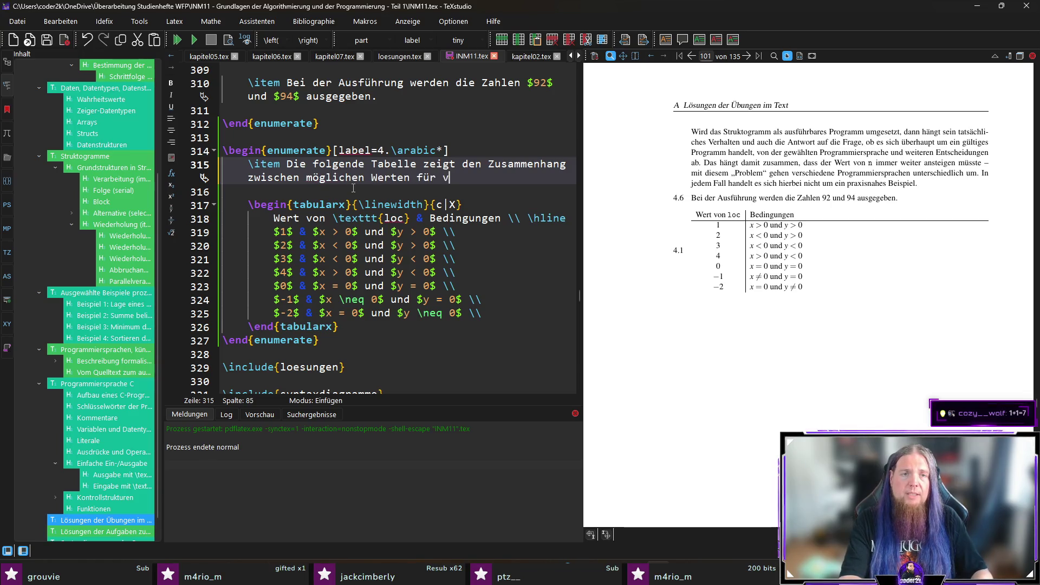
{"action": "type", "text": "iable \texttt{loc"}
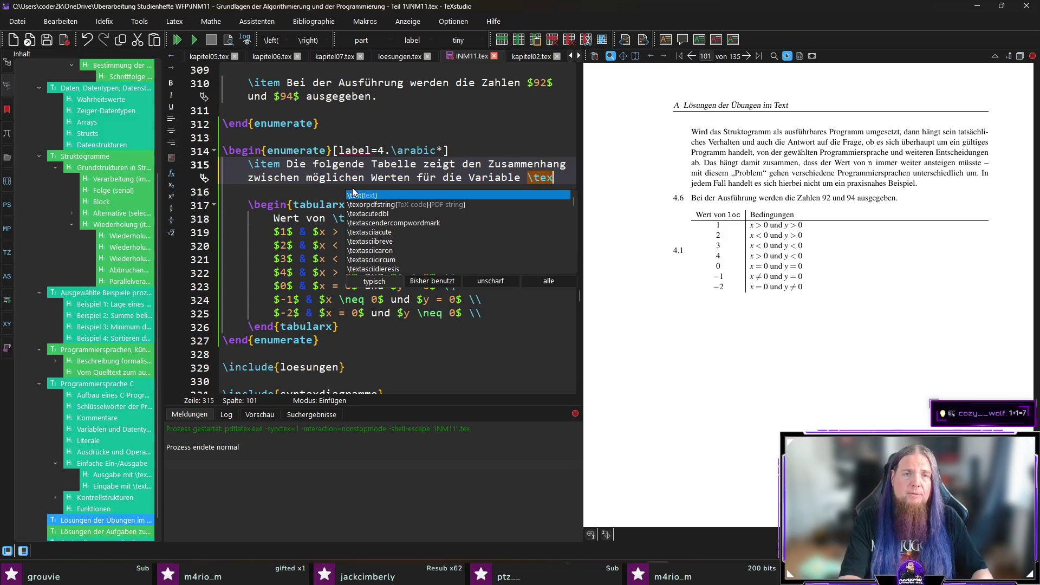
{"action": "type", "text": " und"}
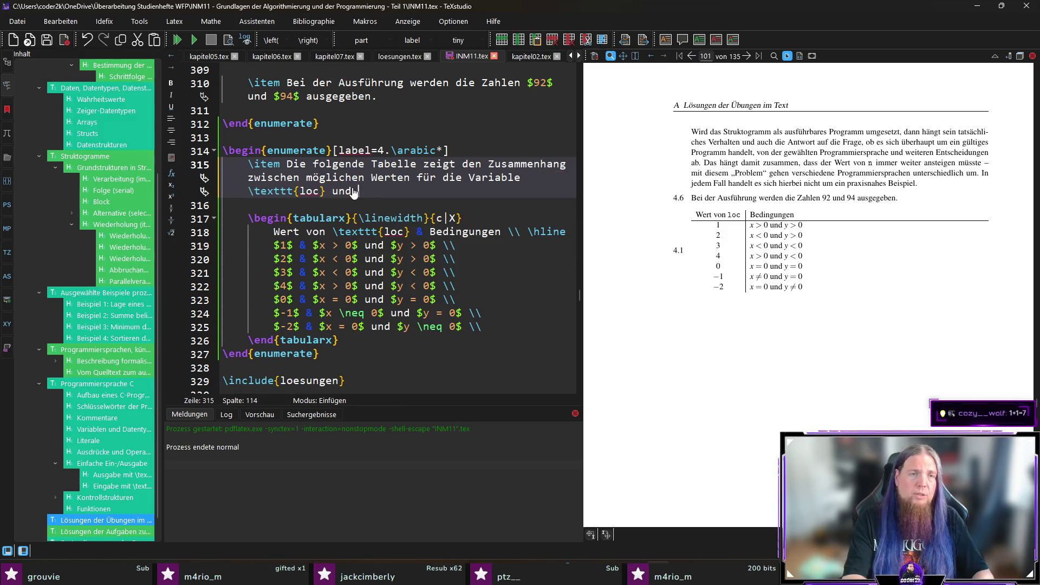
{"action": "type", "text": " die dazugehö"}
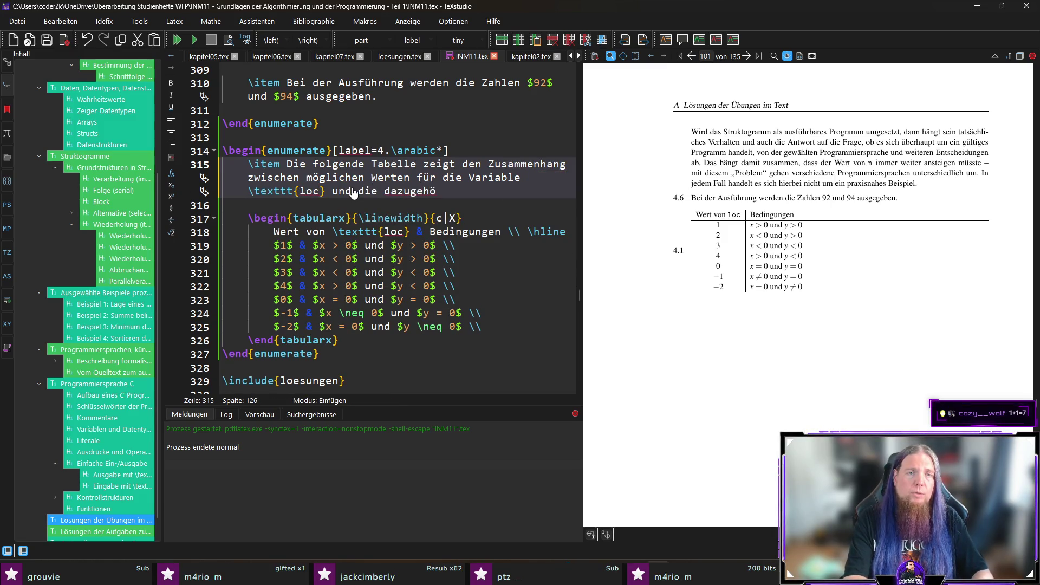
{"action": "type", "text": "rigen B"}
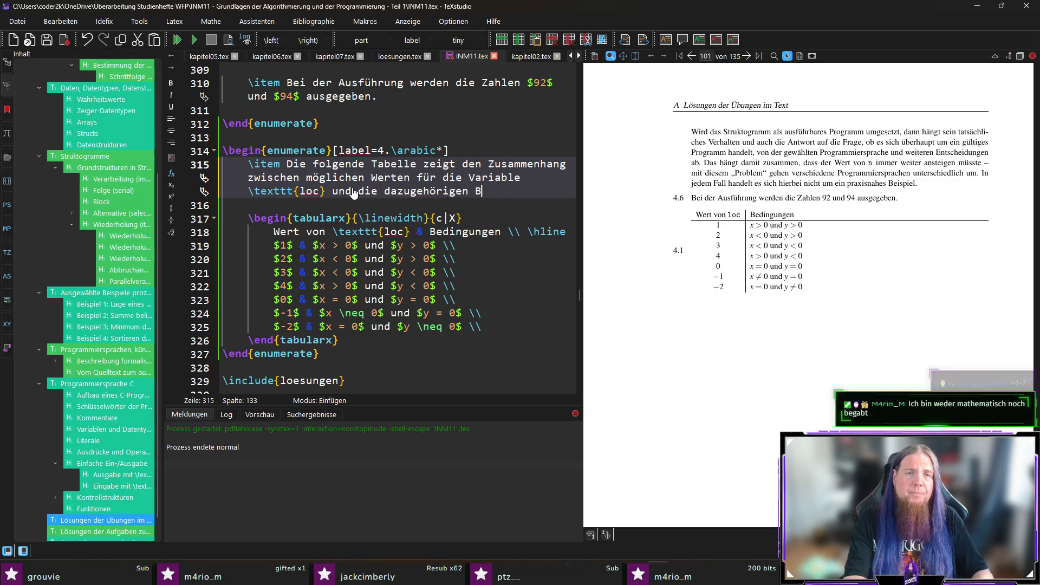
{"action": "type", "text": "edingungen für "}
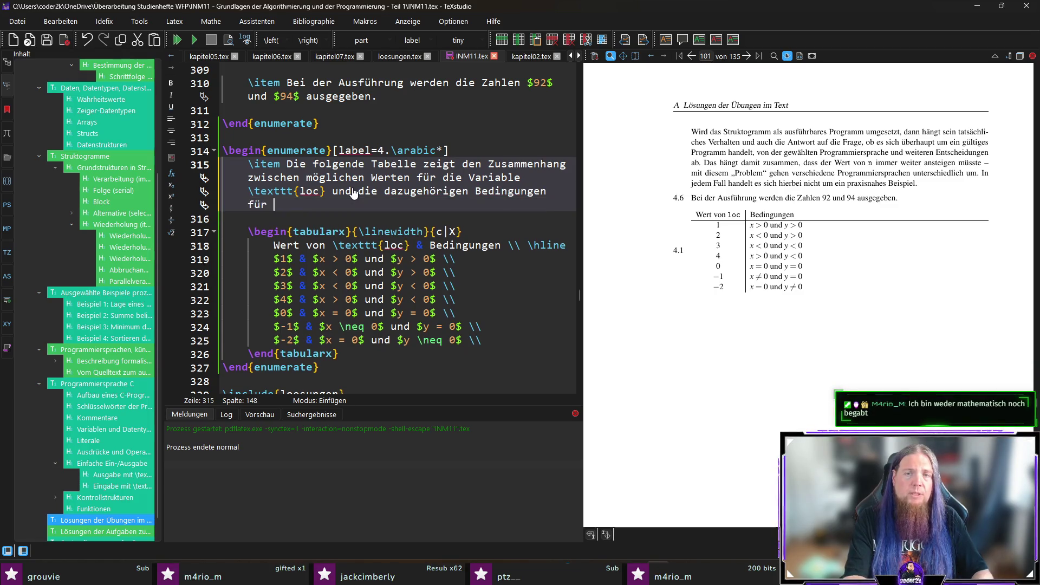
{"action": "type", "text": "$x$"}
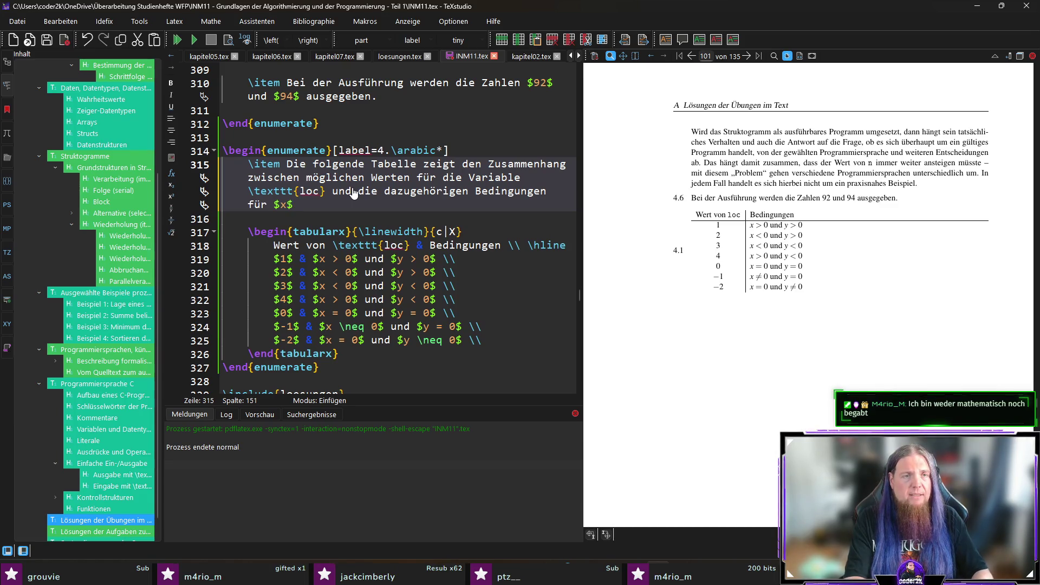
{"action": "key", "text": "BackSpace"}
{"action": "key", "text": "BackSpace"}
{"action": "type", "text": "nd $y"}
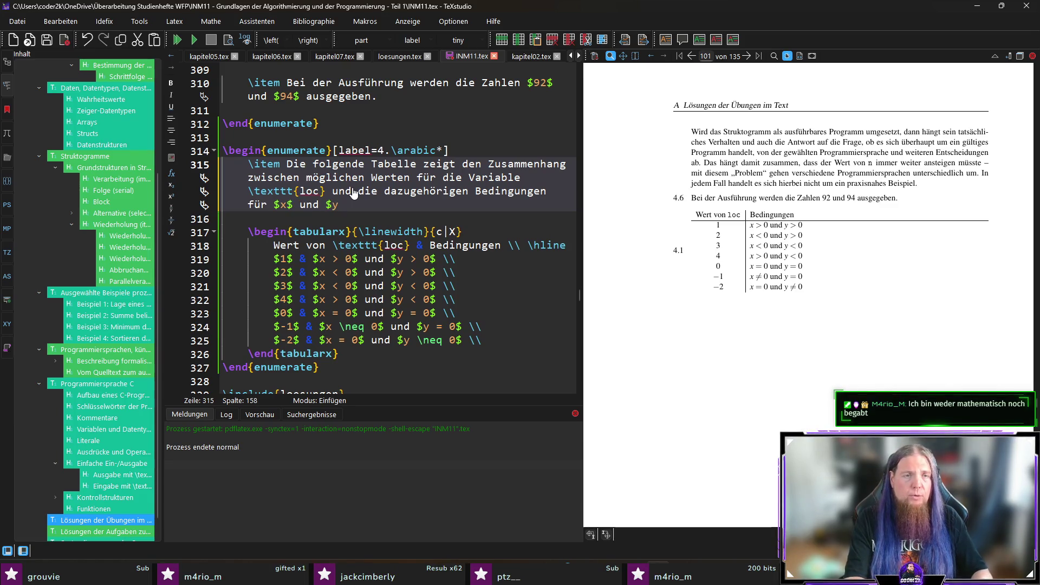
{"action": "type", "text": "$."}
{"action": "key", "text": "ctrl+s"}
{"action": "key", "text": "F5"}
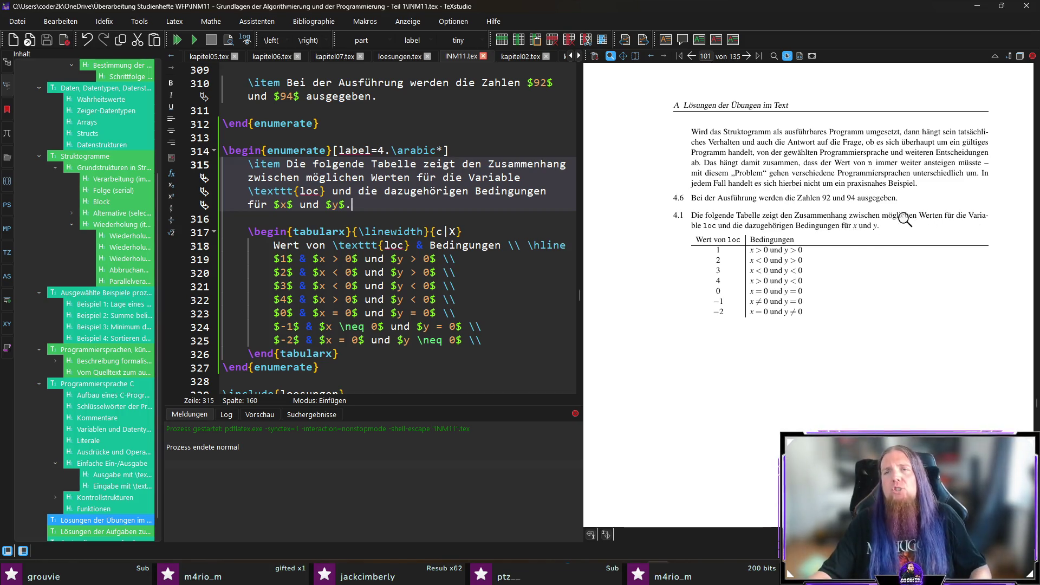
Fix the sentence's grammar by adding 'den', changing 'für die' to 'der', and 'die' to 'den'; recompile
{"action": "left_click", "coordinate": [333, 177]}
{"action": "key", "text": "ctrl+Left"}
{"action": "type", "text": "den"}
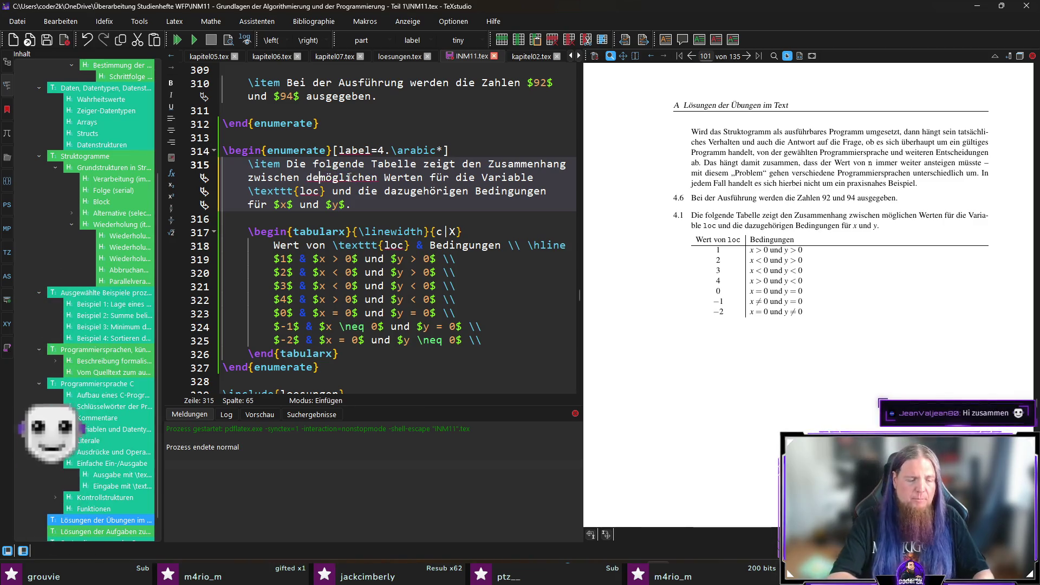
{"action": "mouse_move", "coordinate": [441, 178]}
{"action": "left_mouse_down"}
{"action": "mouse_move", "coordinate": [516, 177]}
{"action": "mouse_move", "coordinate": [488, 177]}
{"action": "left_mouse_up"}
{"action": "type", "text": "der"}
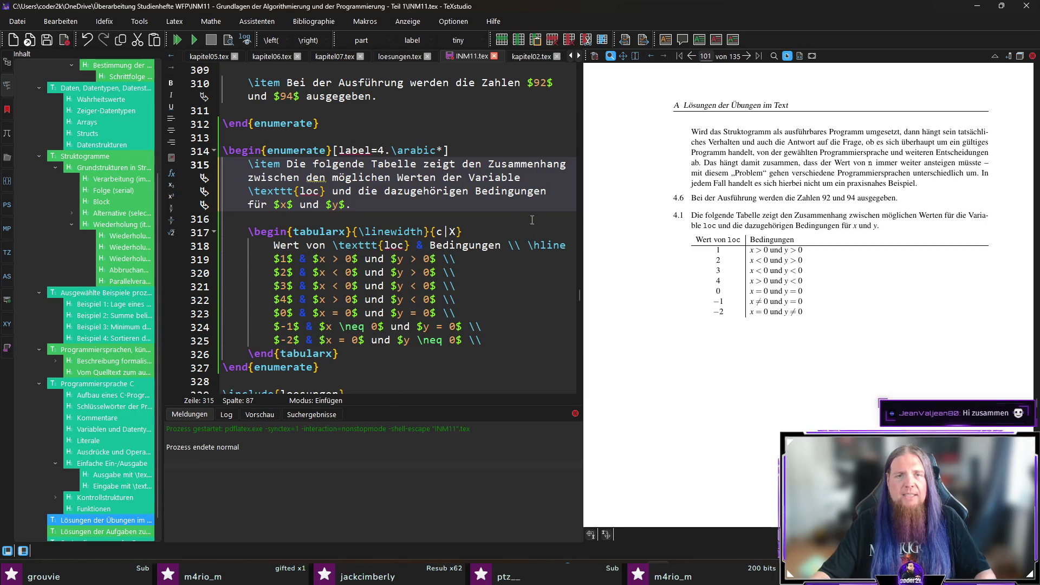
{"action": "type", "text": "n"}
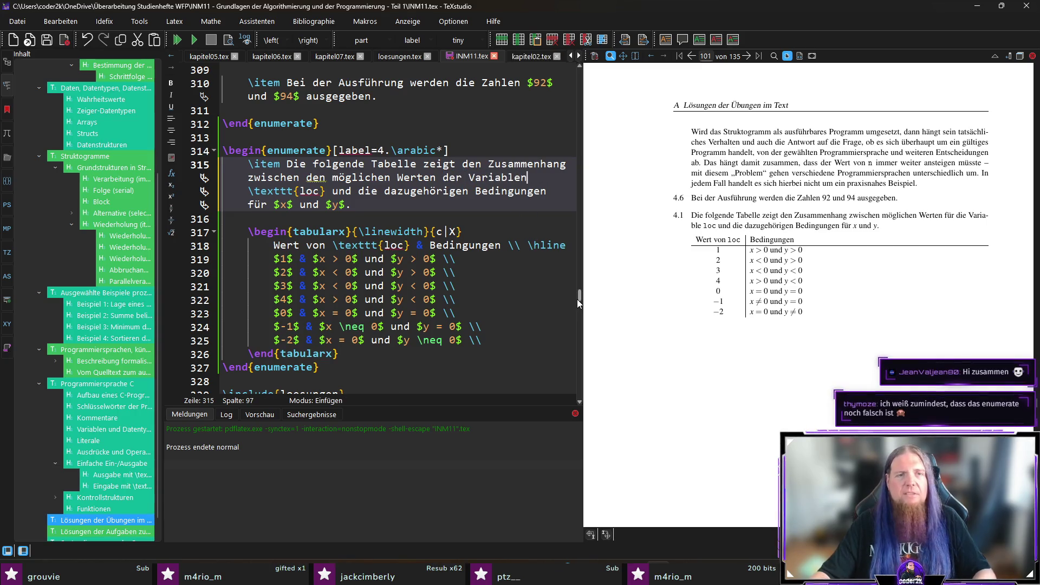
{"action": "key", "text": "ctrl+s"}
{"action": "double_click", "coordinate": [374, 190]}
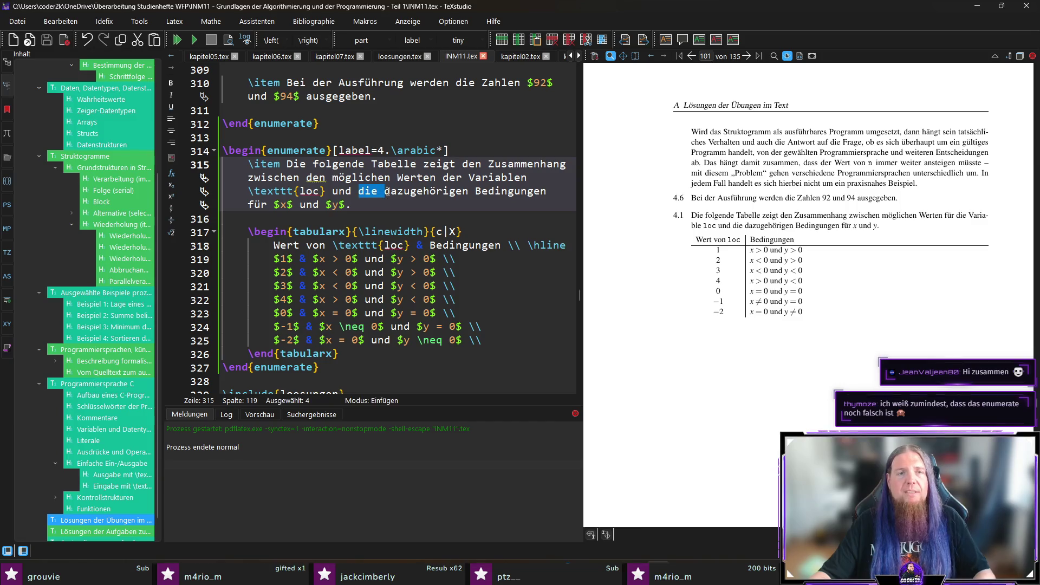
{"action": "type", "text": "den"}
{"action": "key", "text": "ctrl+s"}
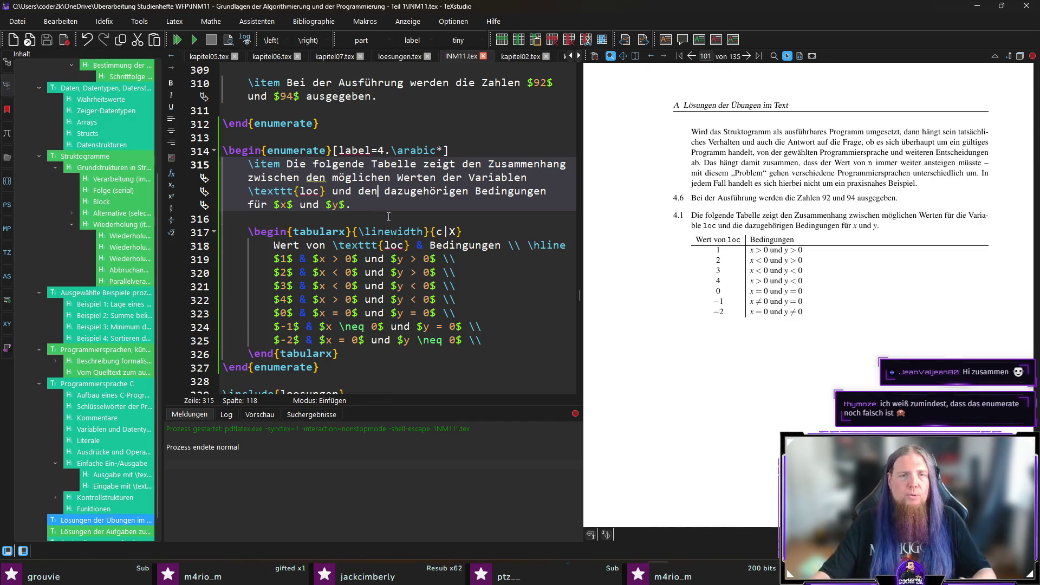
{"action": "key", "text": "F5"}
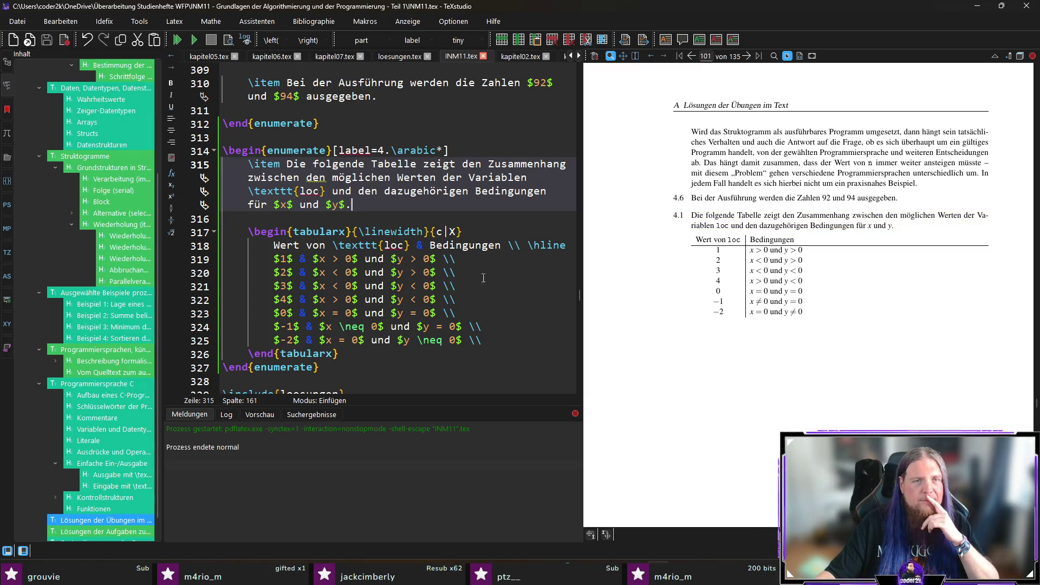
Change the list label from 4 to 5, recompile, and bring kapitel05.tex back up
{"action": "double_click", "coordinate": [381, 150]}
{"action": "type", "text": "5"}
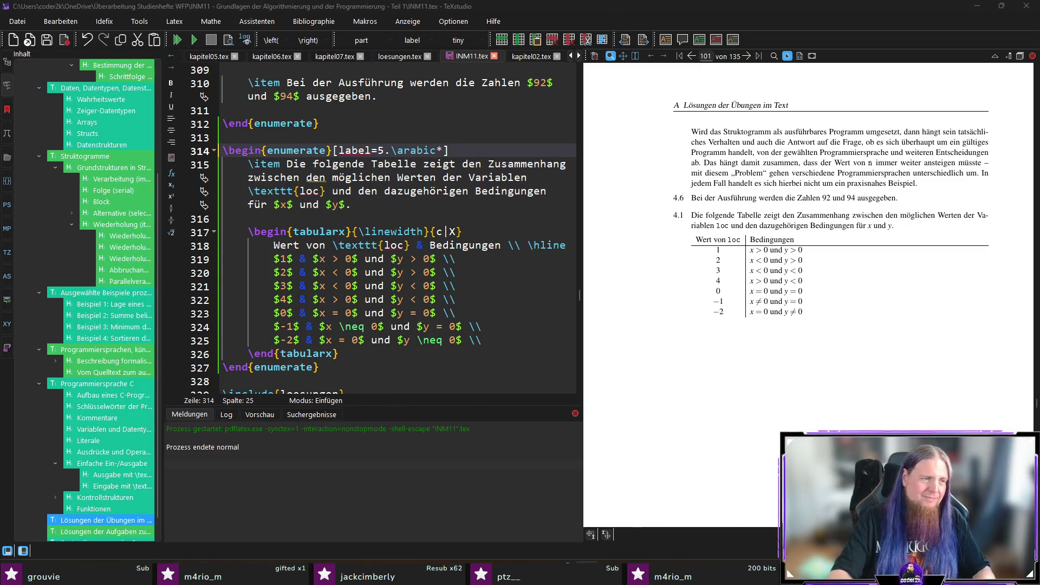
{"action": "left_click", "coordinate": [462, 206]}
{"action": "key", "text": "F5"}
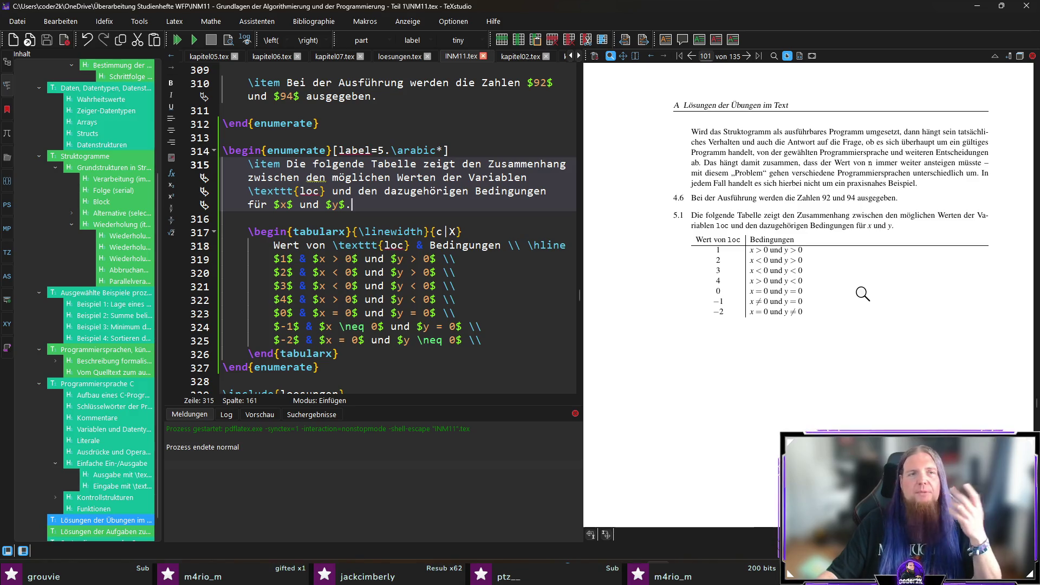
{"action": "key", "text": "ctrl+Tab"}
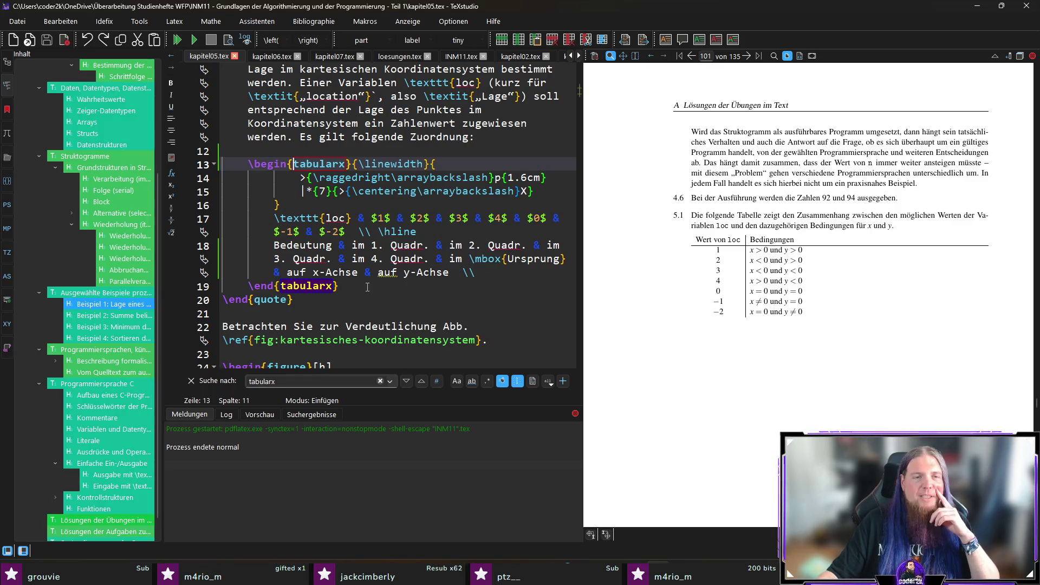
Sync the preview to kapitel05.tex's loc paragraph and scroll to Übung 5.1 on page 47
{"action": "left_click", "coordinate": [367, 288]}
{"action": "left_click", "coordinate": [389, 314]}
{"action": "left_click", "coordinate": [408, 305]}
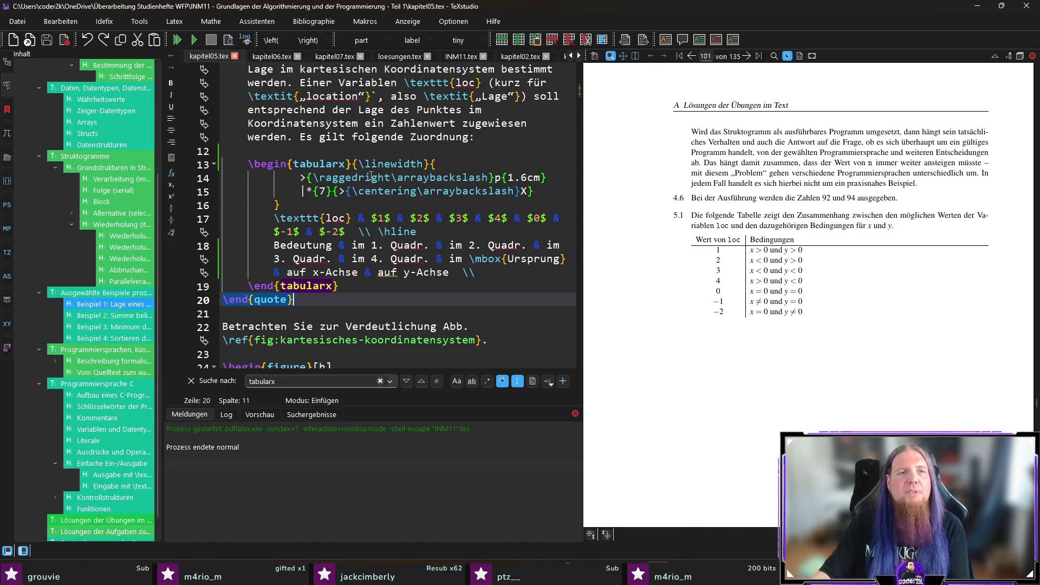
{"action": "left_click", "coordinate": [425, 140]}
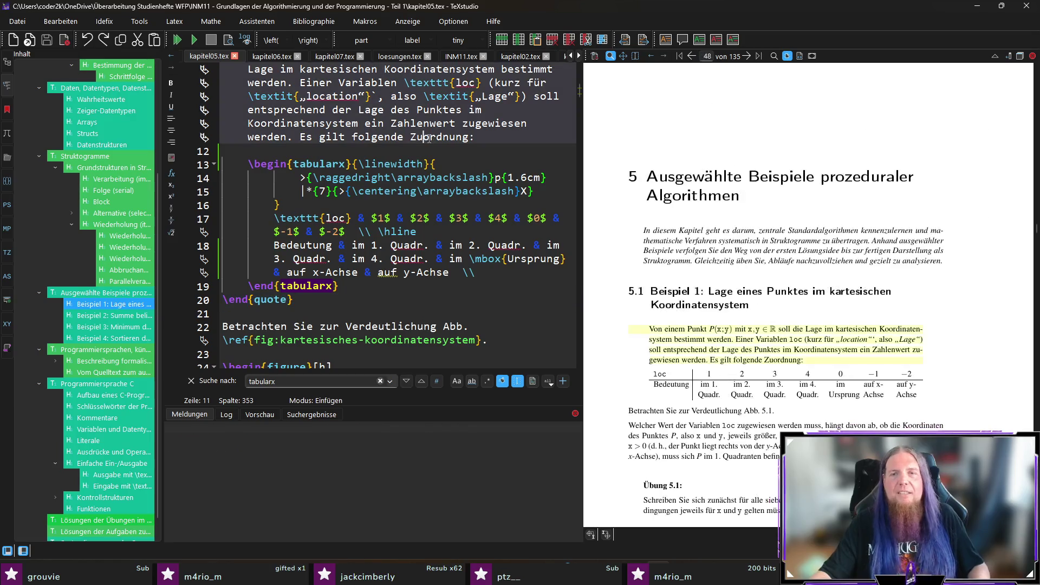
{"action": "scroll", "coordinate": [942, 297], "scroll_direction": "down", "scroll_amount": 2}
{"action": "left_click_drag", "start_coordinate": [668, 365], "coordinate": [872, 364]}
{"action": "scroll", "coordinate": [872, 364], "scroll_direction": "down", "scroll_amount": 2}
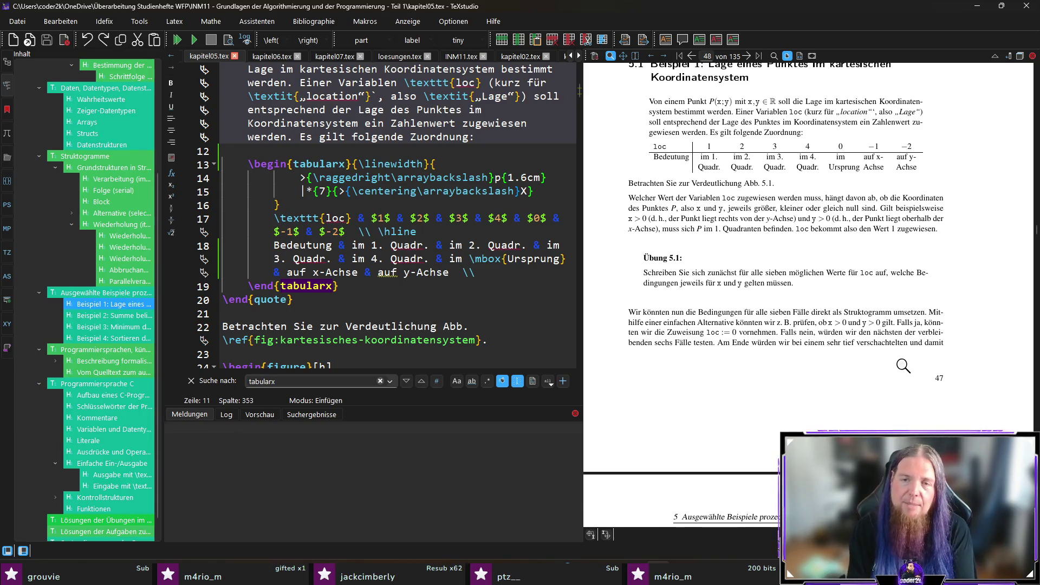
{"action": "scroll", "coordinate": [915, 360], "scroll_direction": "down", "scroll_amount": 10}
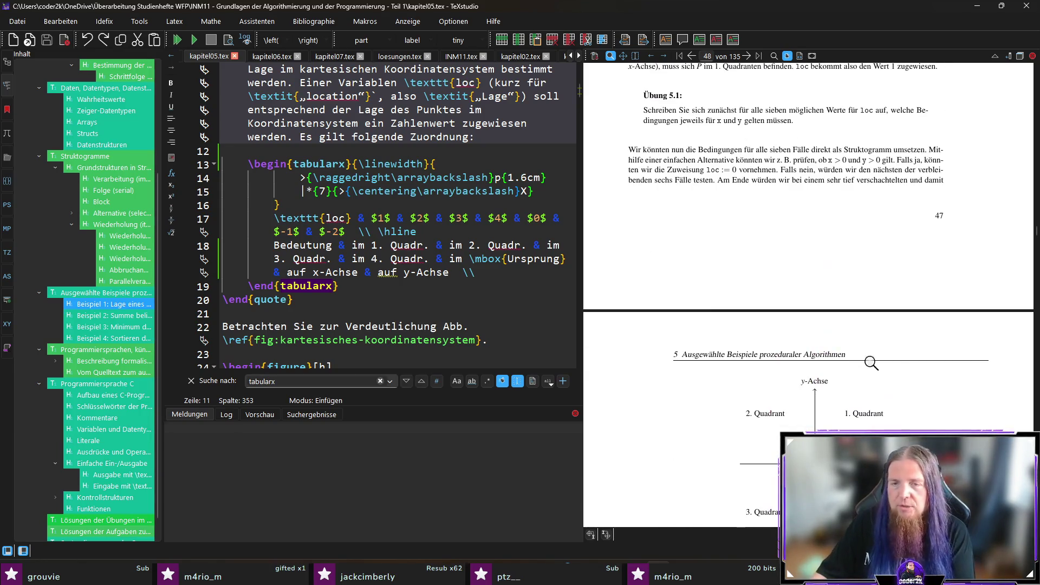
Scroll the preview past Abb. 5.1 to the Abb. 5.2 structogram on page 49
{"action": "scroll", "coordinate": [699, 325], "scroll_direction": "up", "scroll_amount": 4}
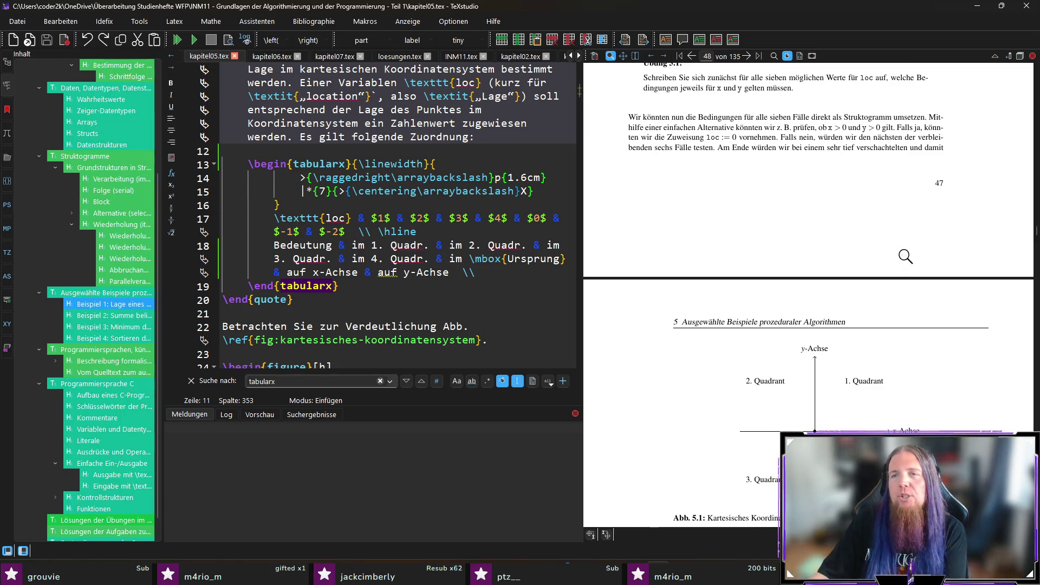
{"action": "scroll", "coordinate": [893, 244], "scroll_direction": "down", "scroll_amount": 4}
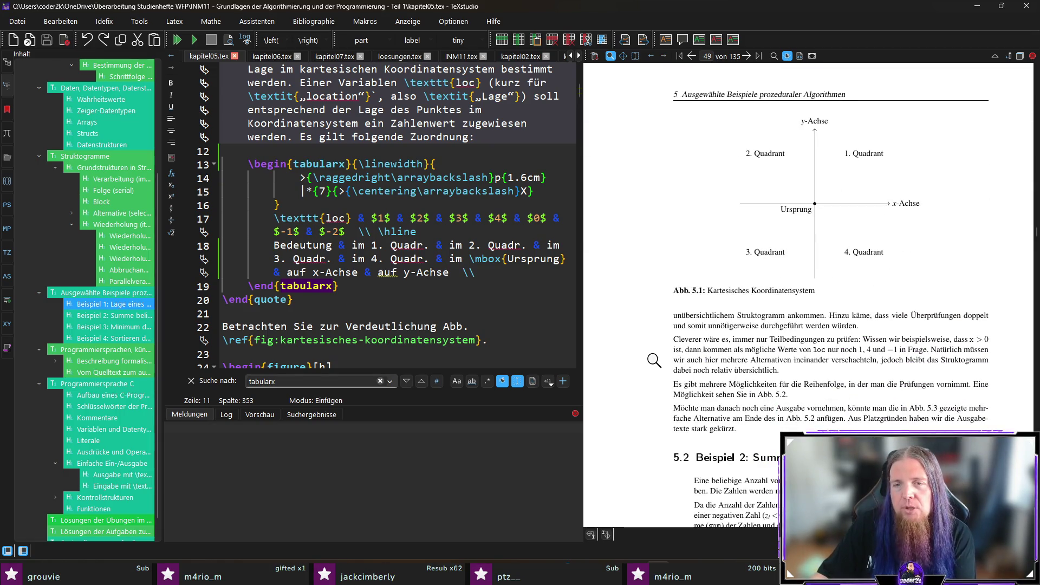
{"action": "scroll", "coordinate": [653, 360], "scroll_direction": "down", "scroll_amount": 1}
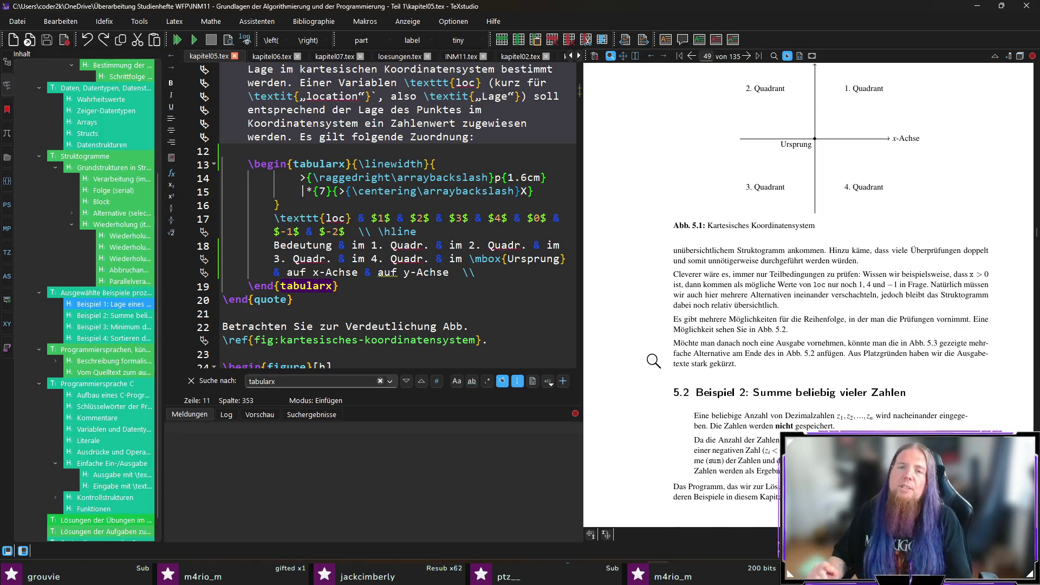
{"action": "scroll", "coordinate": [654, 360], "scroll_direction": "down", "scroll_amount": 8}
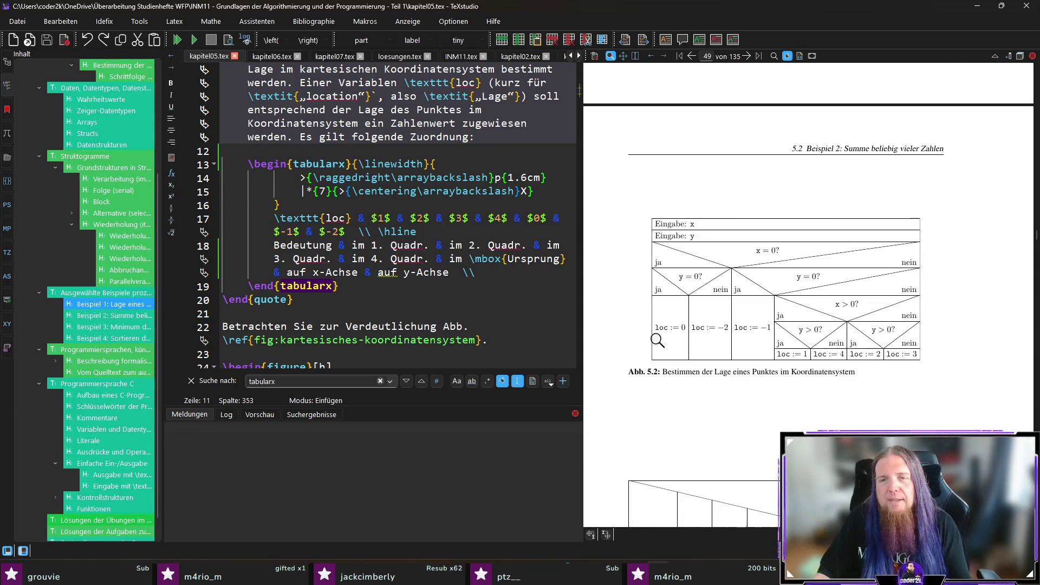
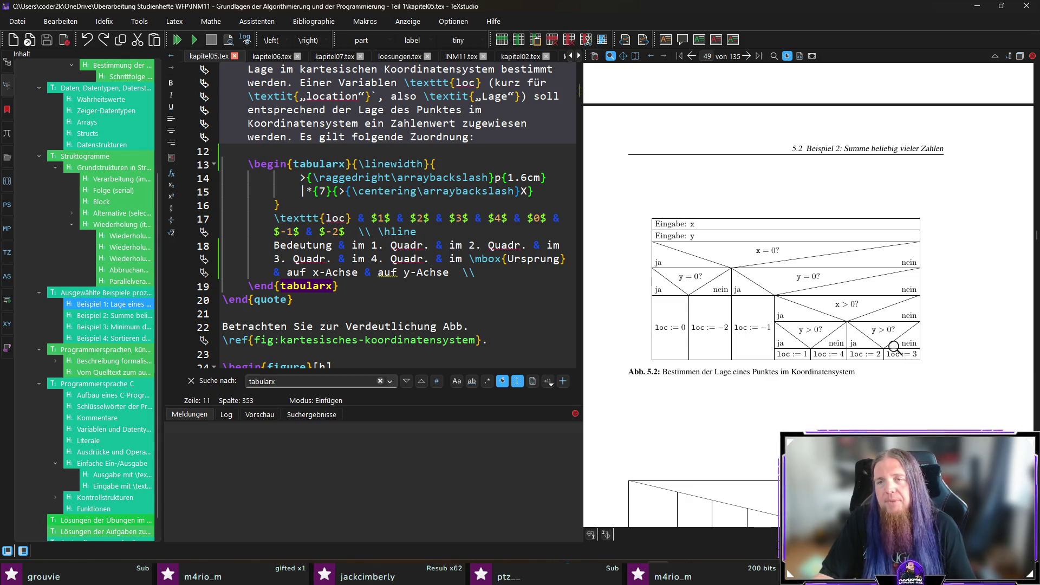
Insert 'gezeigten Struktogramms' before 'anfügen' in the line 64 sentence
{"action": "scroll", "coordinate": [889, 347], "scroll_direction": "up", "scroll_amount": 4}
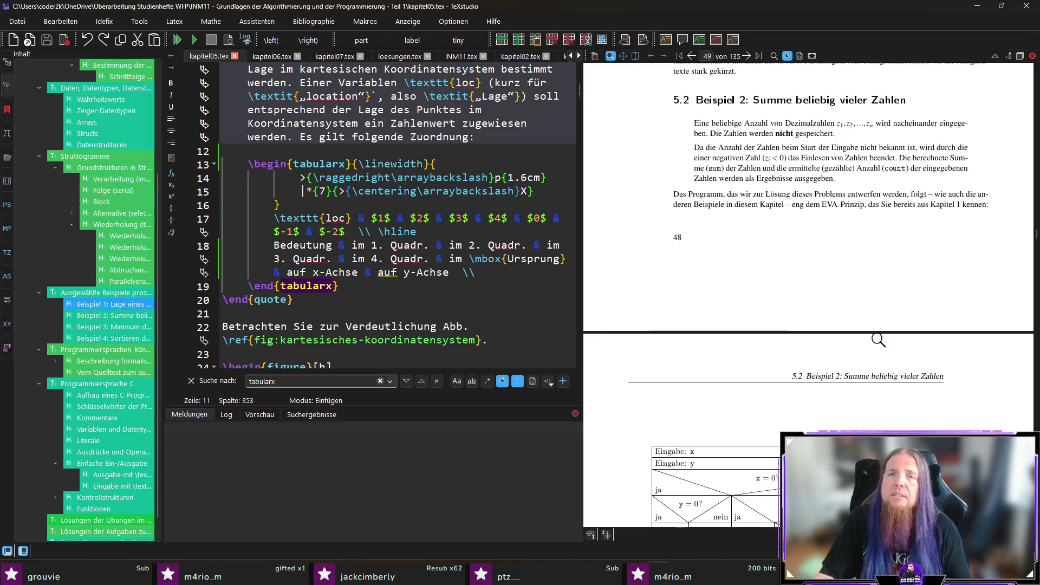
{"action": "scroll", "coordinate": [878, 340], "scroll_direction": "up", "scroll_amount": 6}
{"action": "scroll", "coordinate": [685, 316], "scroll_direction": "down", "scroll_amount": 10}
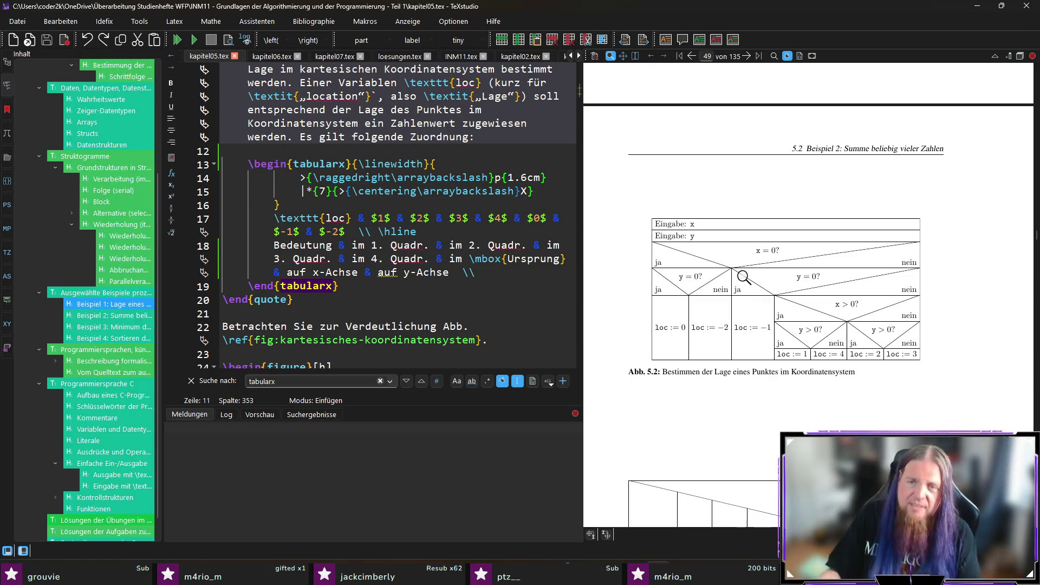
{"action": "scroll", "coordinate": [882, 270], "scroll_direction": "down", "scroll_amount": 1}
{"action": "scroll", "coordinate": [888, 266], "scroll_direction": "up", "scroll_amount": 3}
{"action": "scroll", "coordinate": [909, 296], "scroll_direction": "up", "scroll_amount": 2}
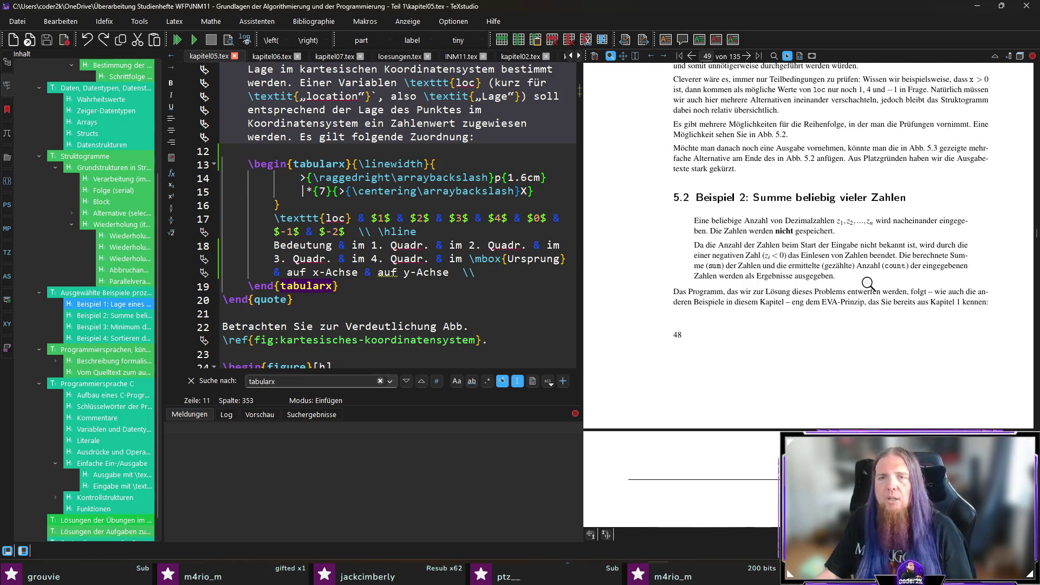
{"action": "scroll", "coordinate": [769, 157], "scroll_direction": "down", "scroll_amount": 6}
{"action": "scroll", "coordinate": [781, 167], "scroll_direction": "up", "scroll_amount": 5}
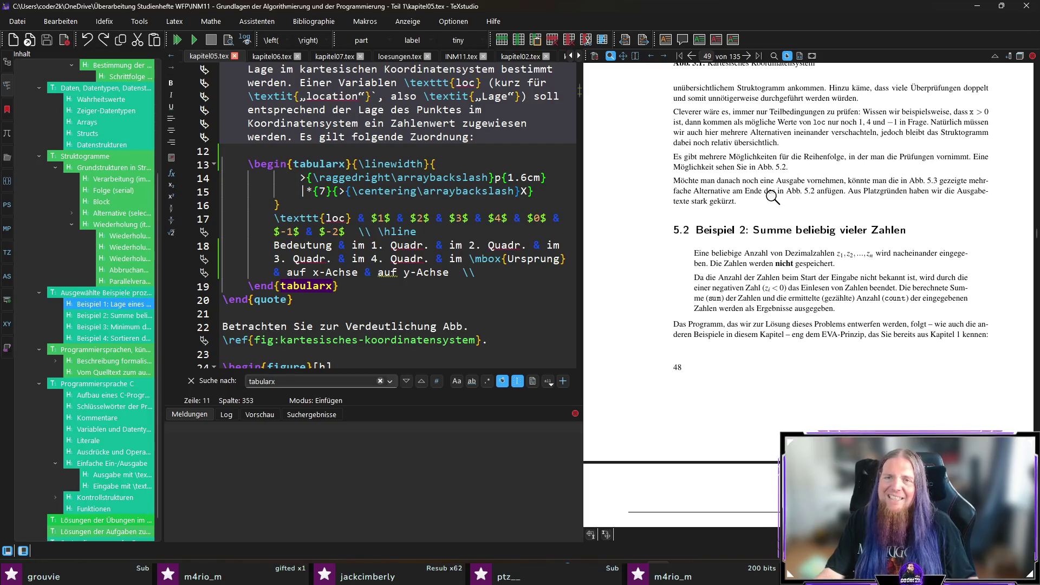
{"action": "left_click", "coordinate": [831, 191], "text": "ctrl"}
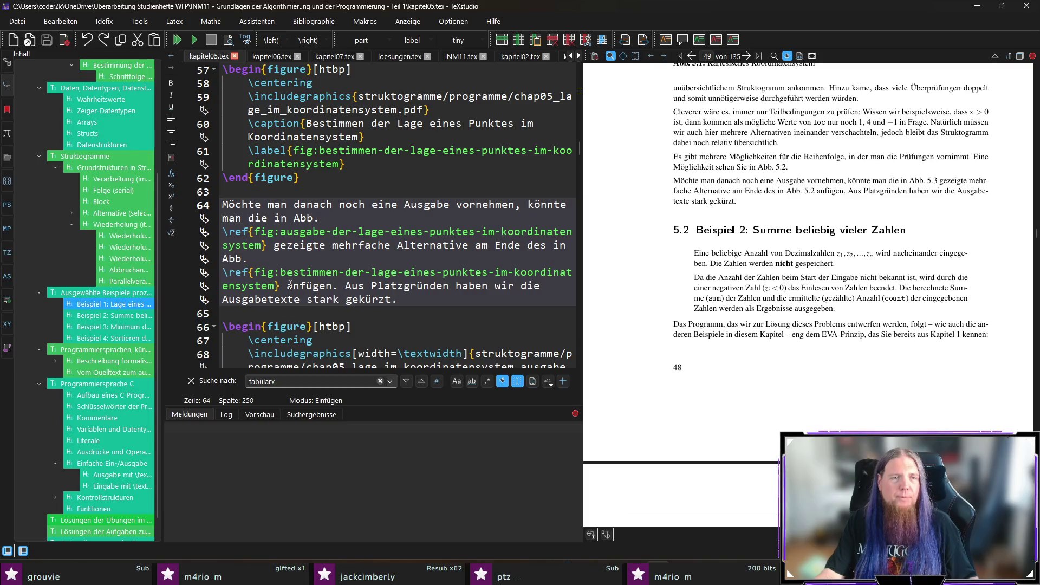
{"action": "type", "text": "gezeigten Struktogram"}
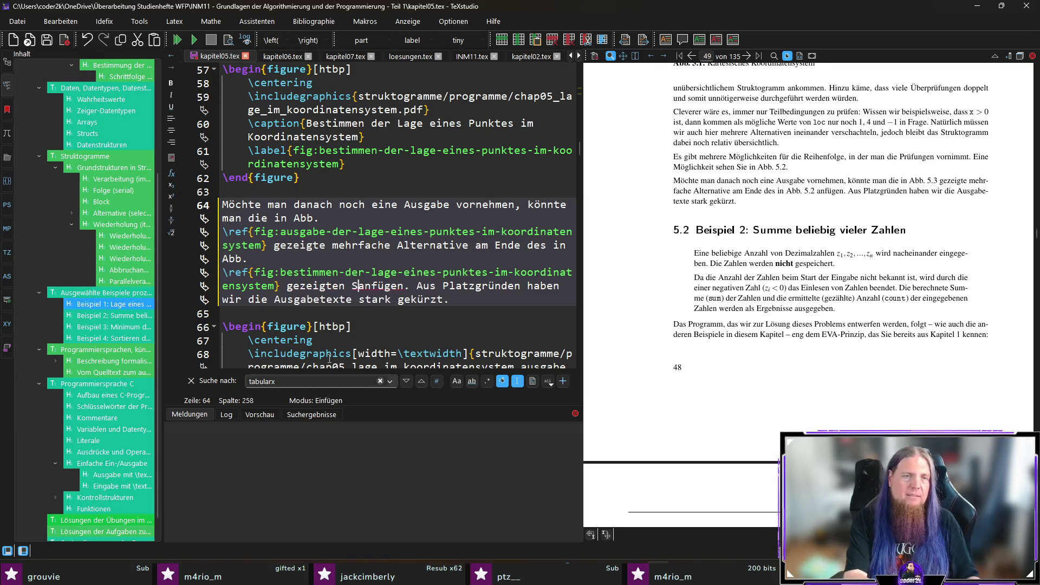
{"action": "type", "text": "ms"}
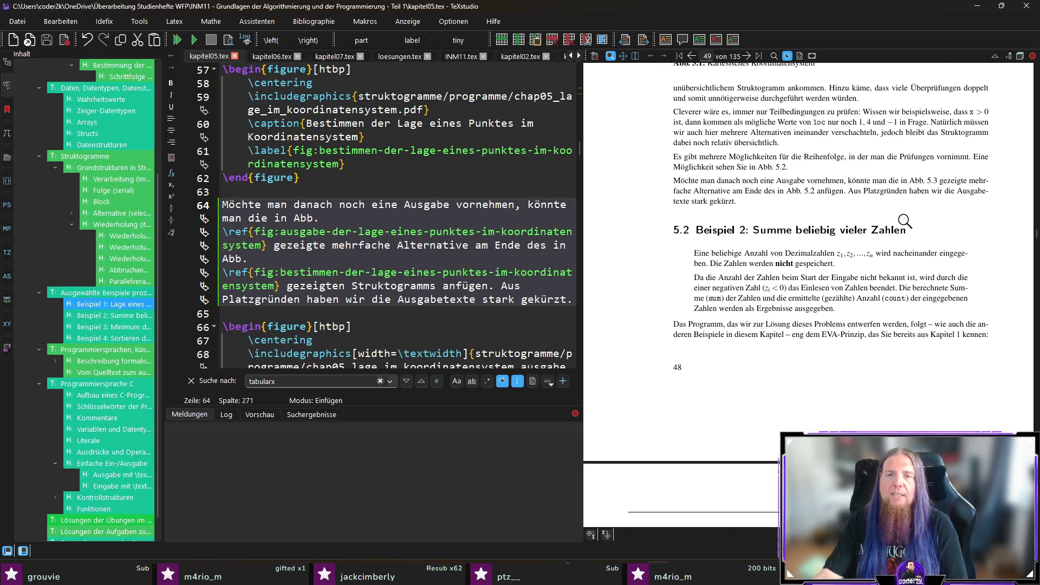
Magnify the left part of Abb. 5.3, then jump to the first Beispiel 2 paragraph's source
{"action": "scroll", "coordinate": [909, 220], "scroll_direction": "down", "scroll_amount": 5}
{"action": "scroll", "coordinate": [921, 232], "scroll_direction": "down", "scroll_amount": 2}
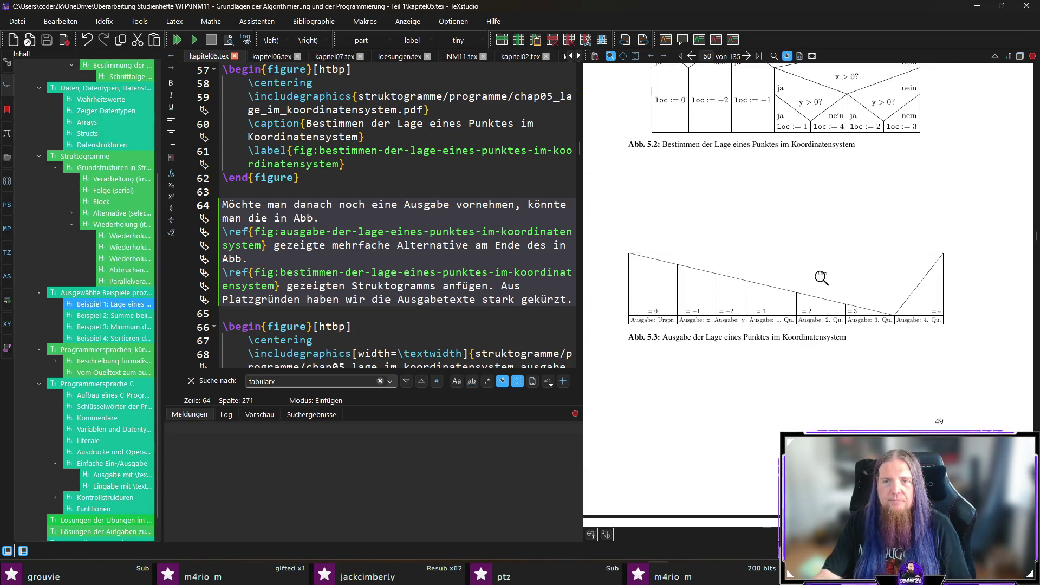
{"action": "mouse_move", "coordinate": [644, 314]}
{"action": "left_mouse_down"}
{"action": "mouse_move", "coordinate": [654, 304]}
{"action": "mouse_move", "coordinate": [777, 322]}
{"action": "mouse_move", "coordinate": [934, 317]}
{"action": "left_mouse_up"}
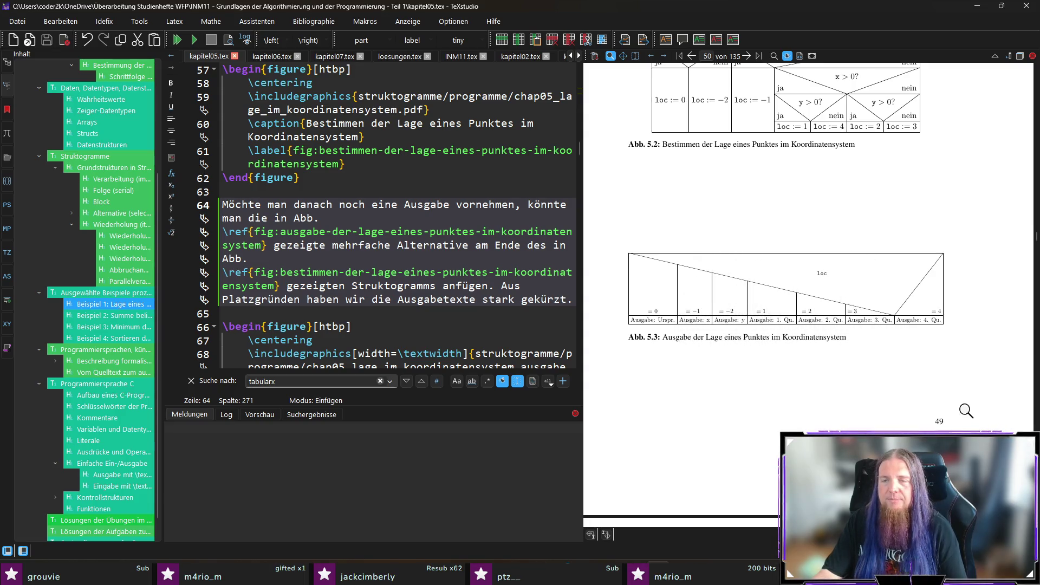
{"action": "scroll", "coordinate": [826, 292], "scroll_direction": "up", "scroll_amount": 5}
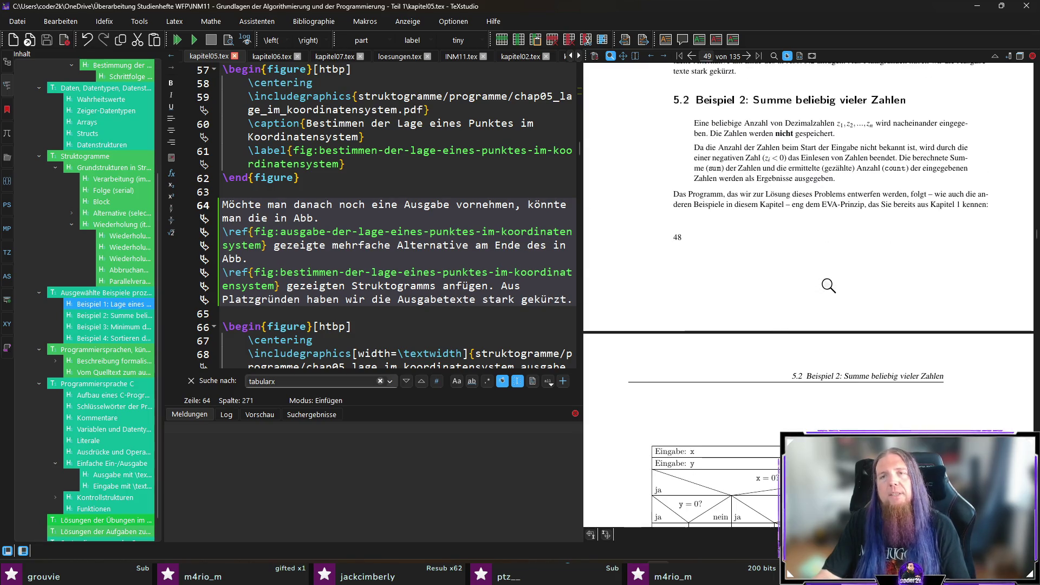
{"action": "scroll", "coordinate": [829, 285], "scroll_direction": "up", "scroll_amount": 4}
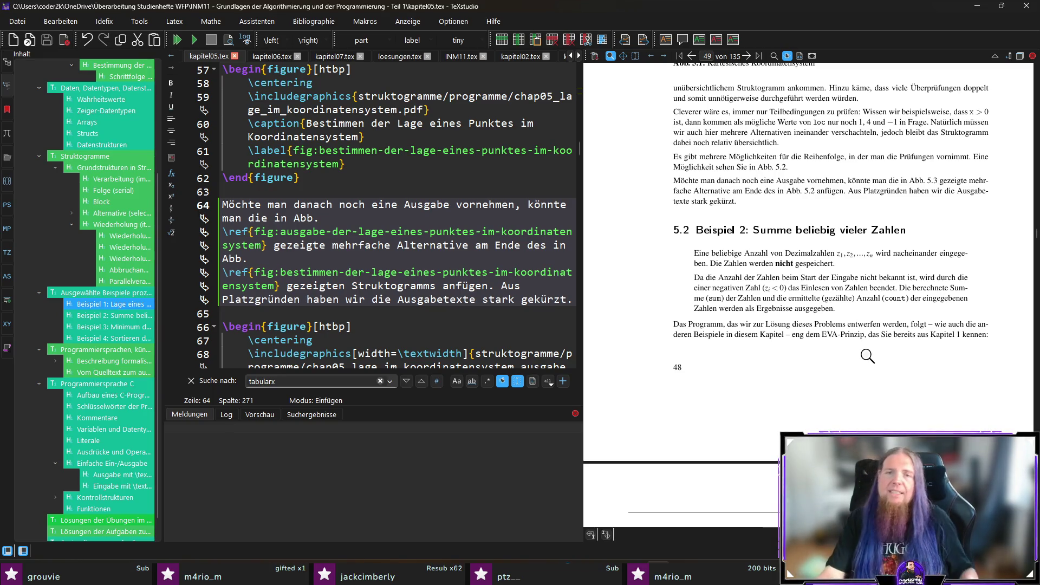
{"action": "left_click", "coordinate": [744, 277], "text": "ctrl"}
Insert 'individuell' before 'gespeichert' on line 77 and recompile the PDF
{"action": "left_click", "coordinate": [438, 313]}
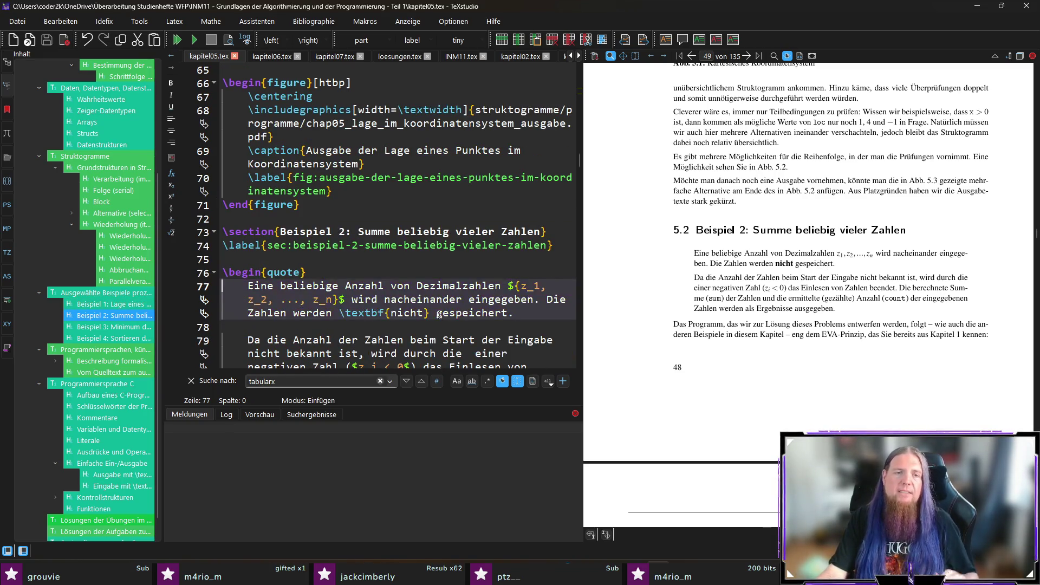
{"action": "type", "text": "individuell"}
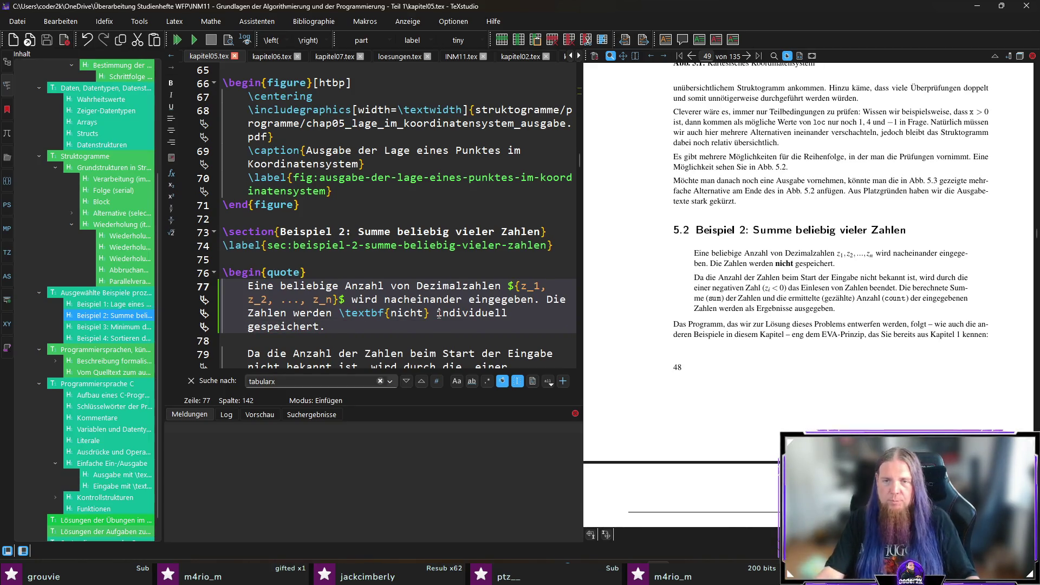
{"action": "scroll", "coordinate": [438, 313], "scroll_direction": "down", "scroll_amount": 1}
{"action": "key", "text": "F5"}
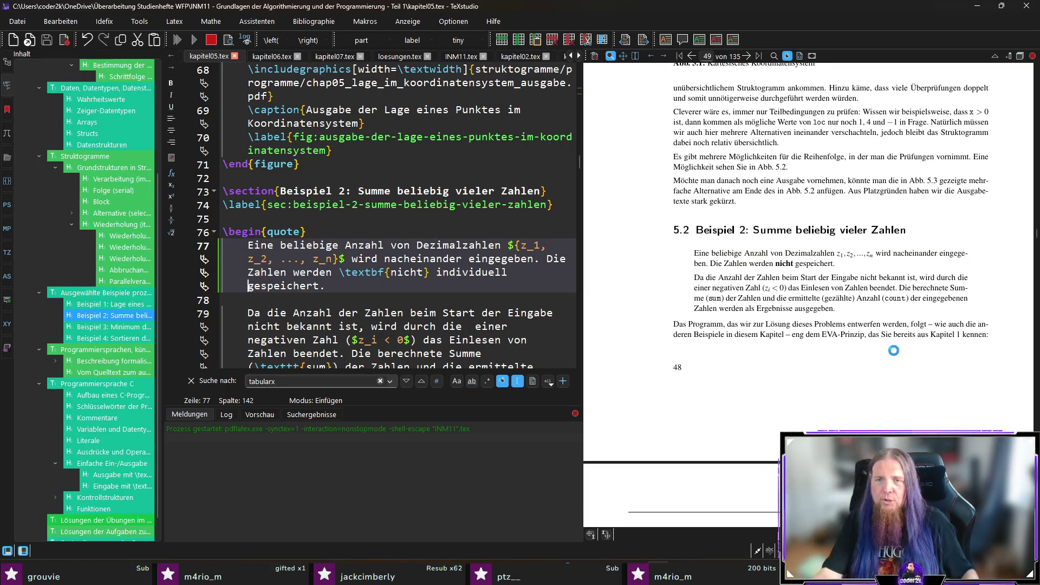
Add 'Eingabe' after 'die' on line 79 and recompile the chapter
{"action": "left_click", "coordinate": [961, 278], "text": "ctrl"}
{"action": "left_click", "coordinate": [468, 285]}
{"action": "type", "text": "Eingabe"}
{"action": "key", "text": "F5"}
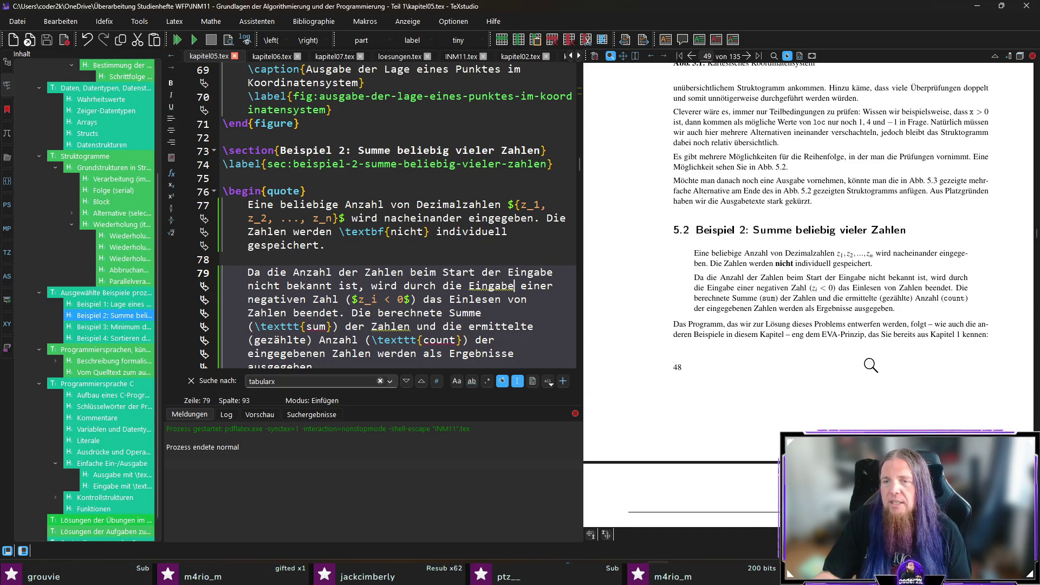
{"action": "scroll", "coordinate": [964, 381], "scroll_direction": "down", "scroll_amount": 15}
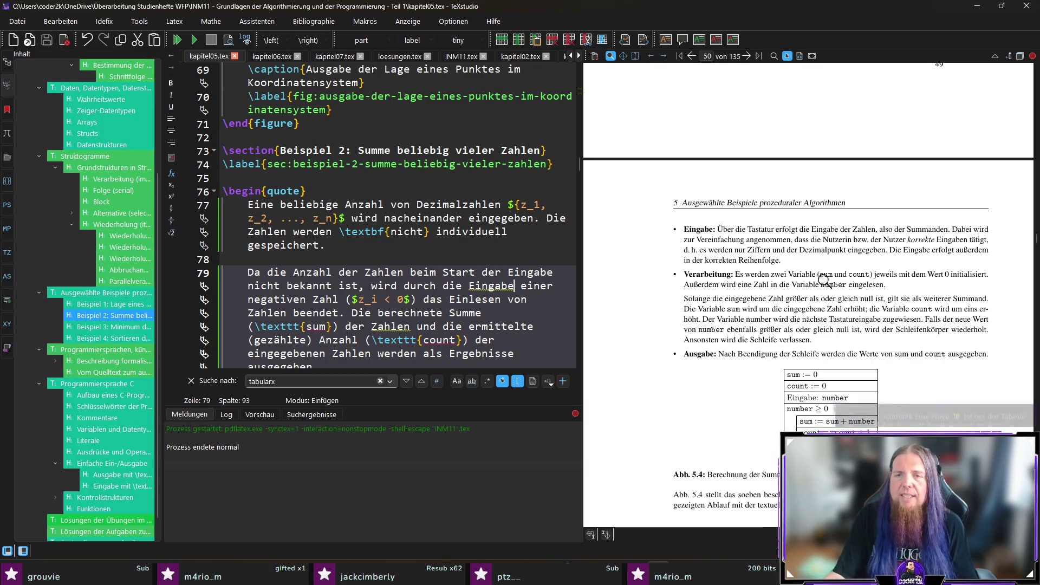
Make line 87 read 'Es werden zwei Variablen' by appending 'n' to 'Variable'
{"action": "left_click", "coordinate": [804, 274], "text": "ctrl"}
{"action": "left_click", "coordinate": [301, 284]}
{"action": "type", "text": "n"}
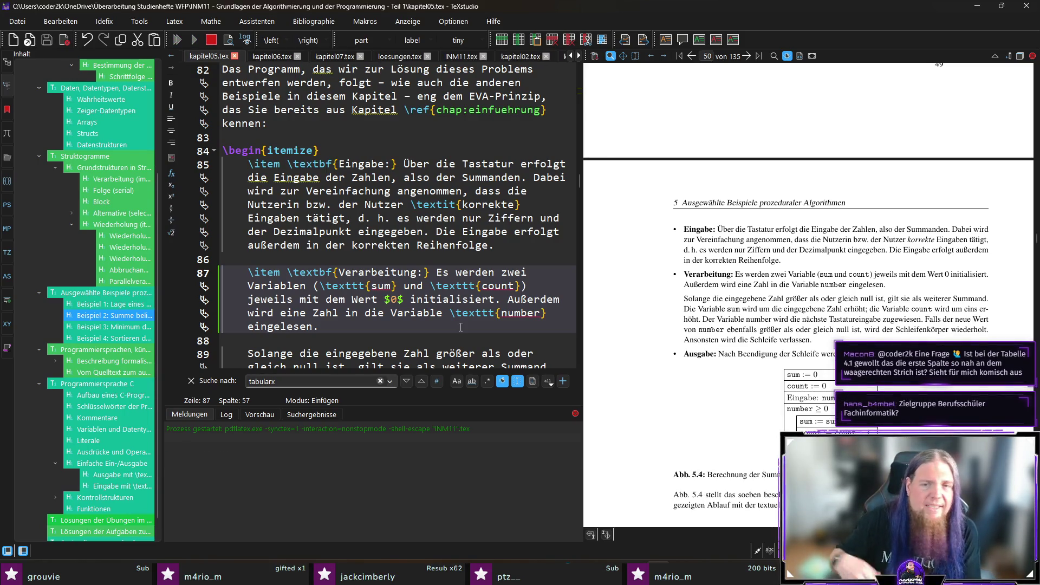
{"action": "scroll", "coordinate": [874, 338], "scroll_direction": "up", "scroll_amount": 5}
{"action": "scroll", "coordinate": [874, 339], "scroll_direction": "up", "scroll_amount": 6}
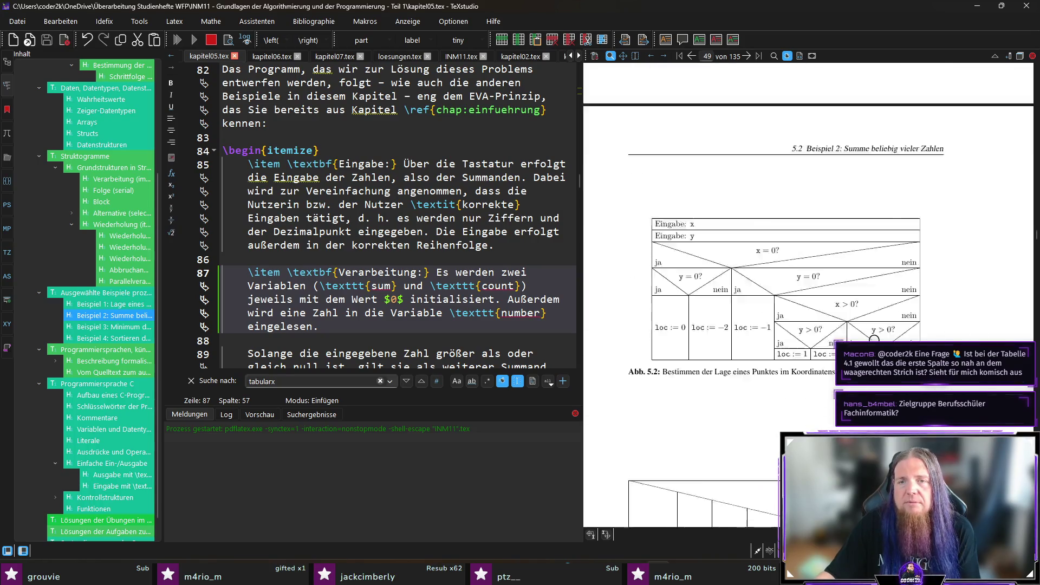
{"action": "scroll", "coordinate": [873, 338], "scroll_direction": "up", "scroll_amount": 7}
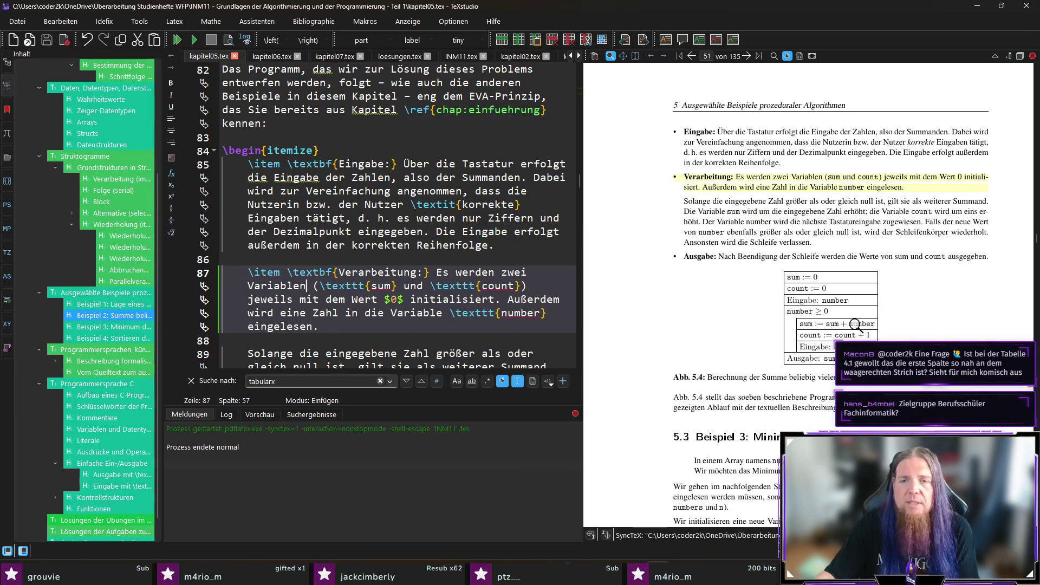
Scroll the preview back to page 48 and magnify the loc table in Abb. 5.2
{"action": "scroll", "coordinate": [855, 322], "scroll_direction": "up", "scroll_amount": 6}
{"action": "scroll", "coordinate": [855, 323], "scroll_direction": "up", "scroll_amount": 8}
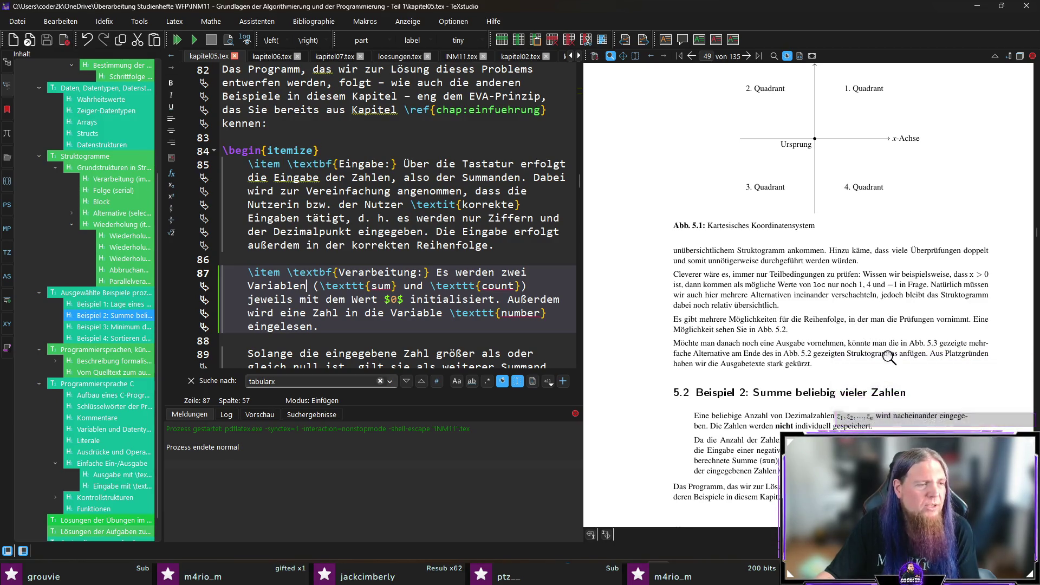
{"action": "scroll", "coordinate": [873, 339], "scroll_direction": "up", "scroll_amount": 6}
{"action": "scroll", "coordinate": [869, 329], "scroll_direction": "down", "scroll_amount": 1}
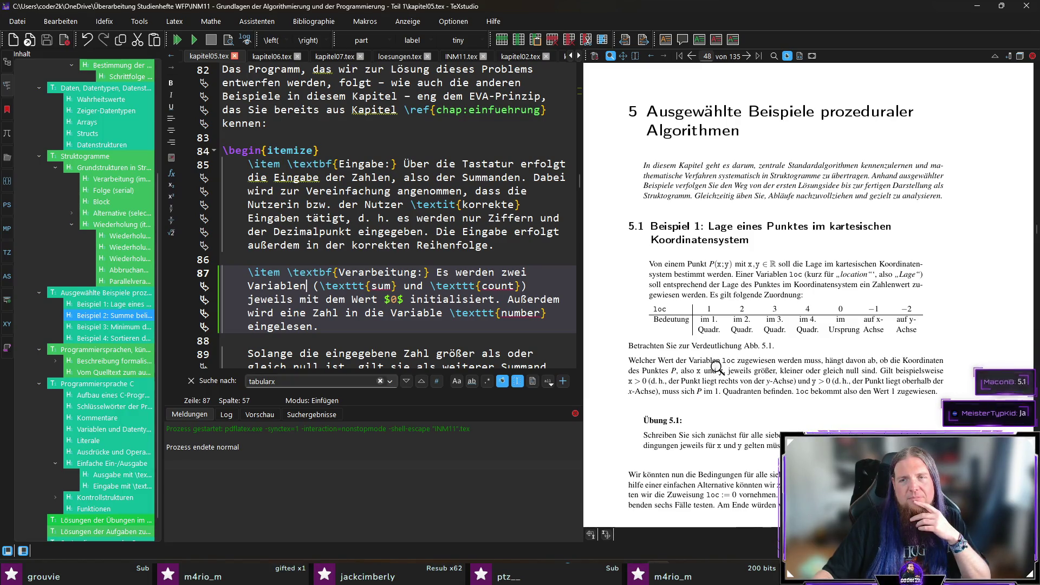
{"action": "left_click_drag", "start_coordinate": [696, 319], "coordinate": [670, 317]}
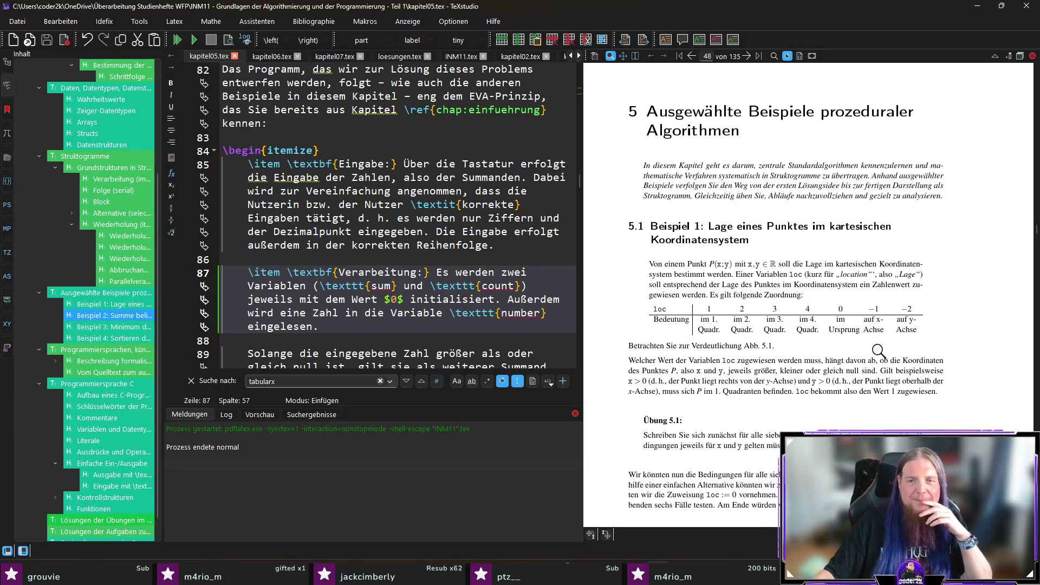
{"action": "scroll", "coordinate": [935, 390], "scroll_direction": "down", "scroll_amount": 15}
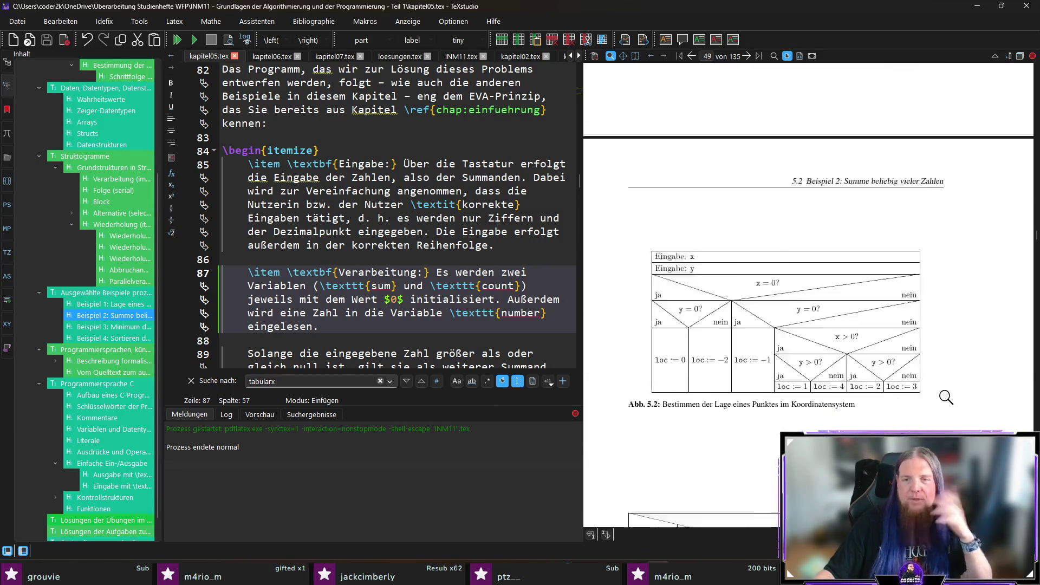
{"action": "scroll", "coordinate": [948, 392], "scroll_direction": "down", "scroll_amount": 10}
{"action": "scroll", "coordinate": [963, 415], "scroll_direction": "up", "scroll_amount": 4}
{"action": "scroll", "coordinate": [880, 391], "scroll_direction": "up", "scroll_amount": 4}
{"action": "scroll", "coordinate": [894, 385], "scroll_direction": "down", "scroll_amount": 3}
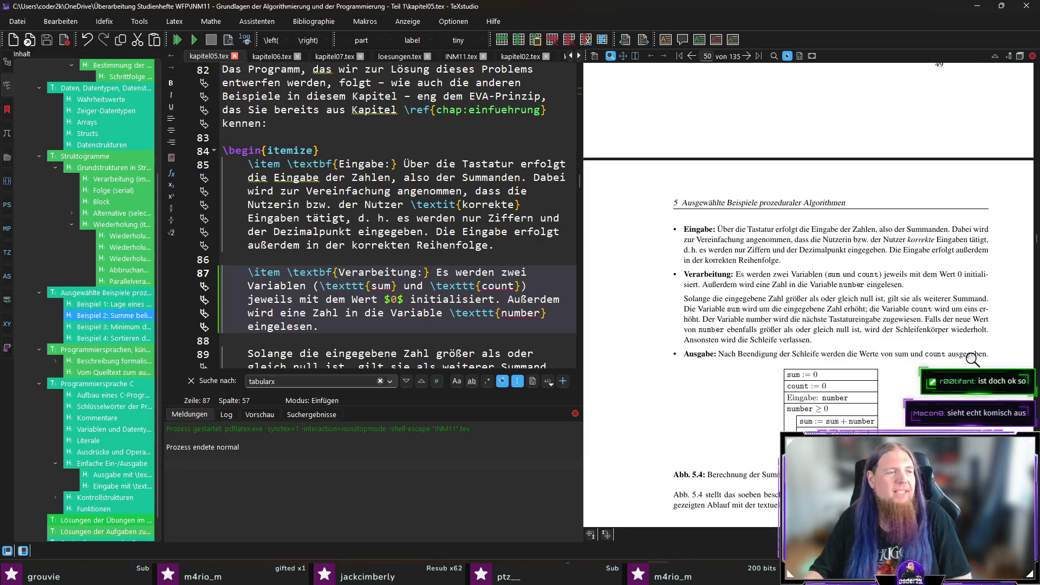
{"action": "scroll", "coordinate": [970, 336], "scroll_direction": "up", "scroll_amount": 8}
{"action": "scroll", "coordinate": [969, 336], "scroll_direction": "up", "scroll_amount": 10}
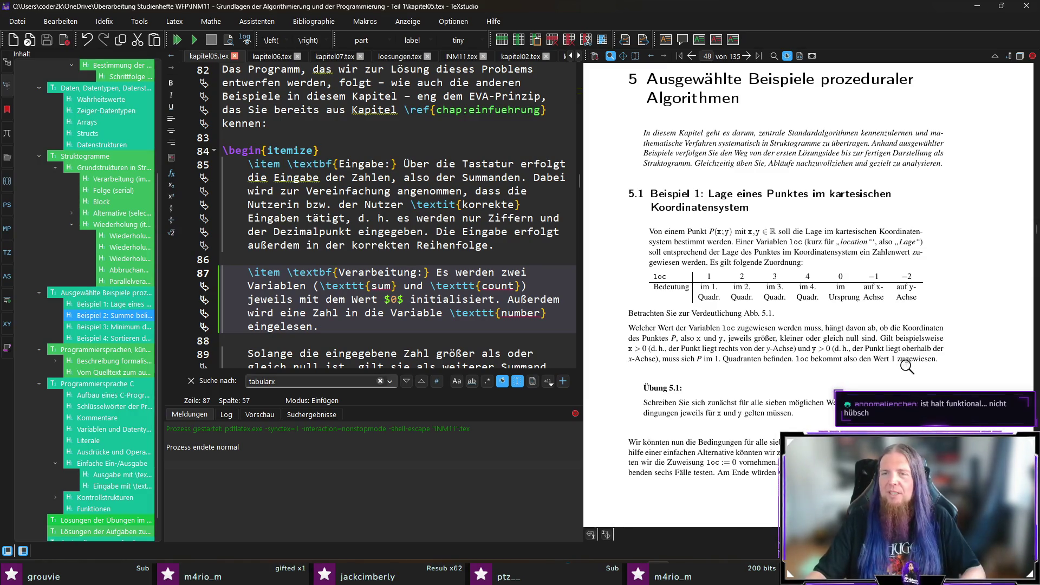
{"action": "left_click_drag", "start_coordinate": [690, 288], "coordinate": [704, 292]}
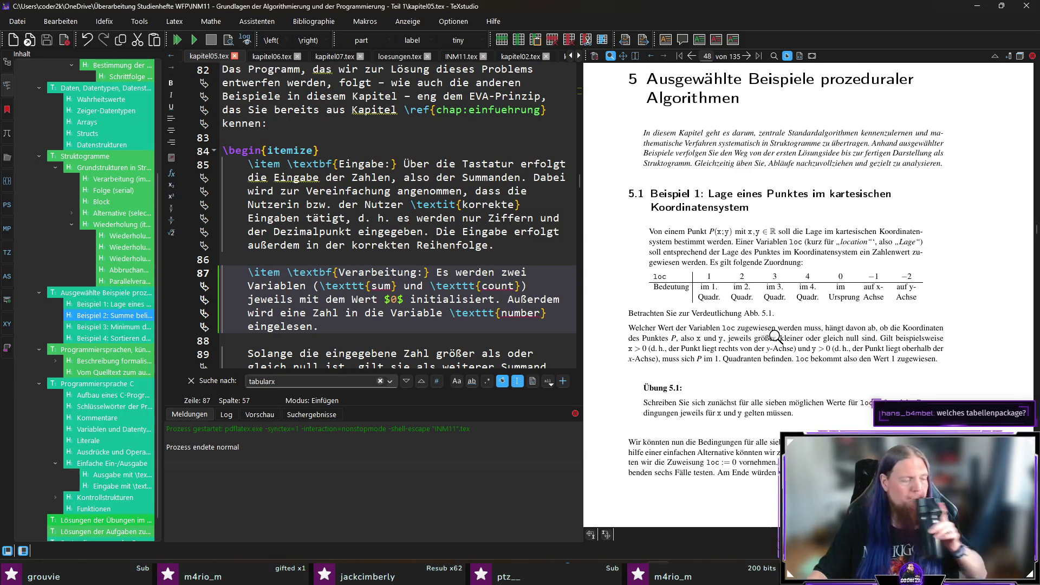
Show Abb. 5.4 on page 50 and jump to the line 89 sentence about number
{"action": "scroll", "coordinate": [852, 332], "scroll_direction": "down", "scroll_amount": 4}
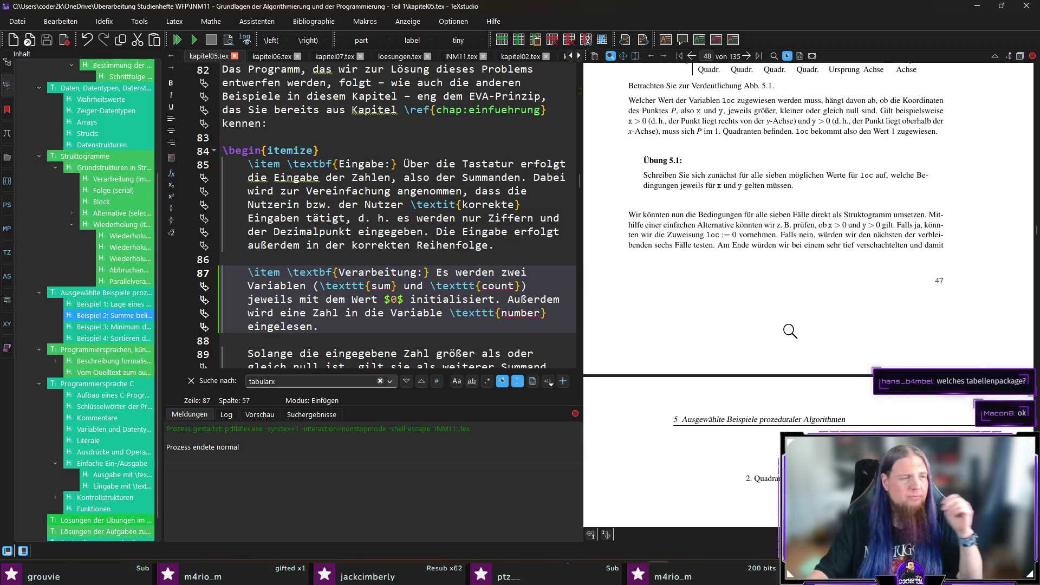
{"action": "scroll", "coordinate": [878, 332], "scroll_direction": "down", "scroll_amount": 6}
{"action": "scroll", "coordinate": [878, 332], "scroll_direction": "down", "scroll_amount": 5}
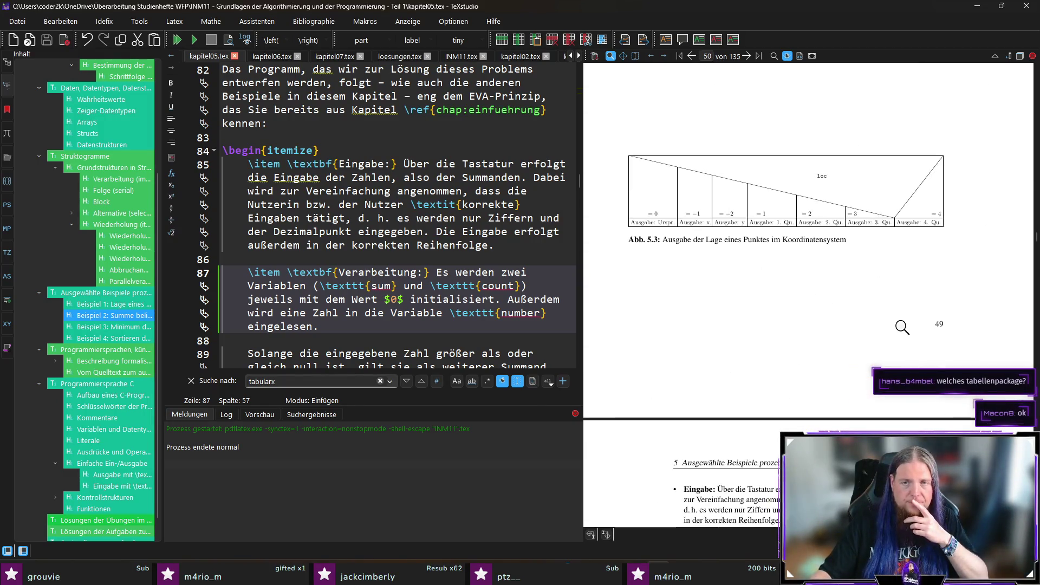
{"action": "scroll", "coordinate": [920, 336], "scroll_direction": "down", "scroll_amount": 5}
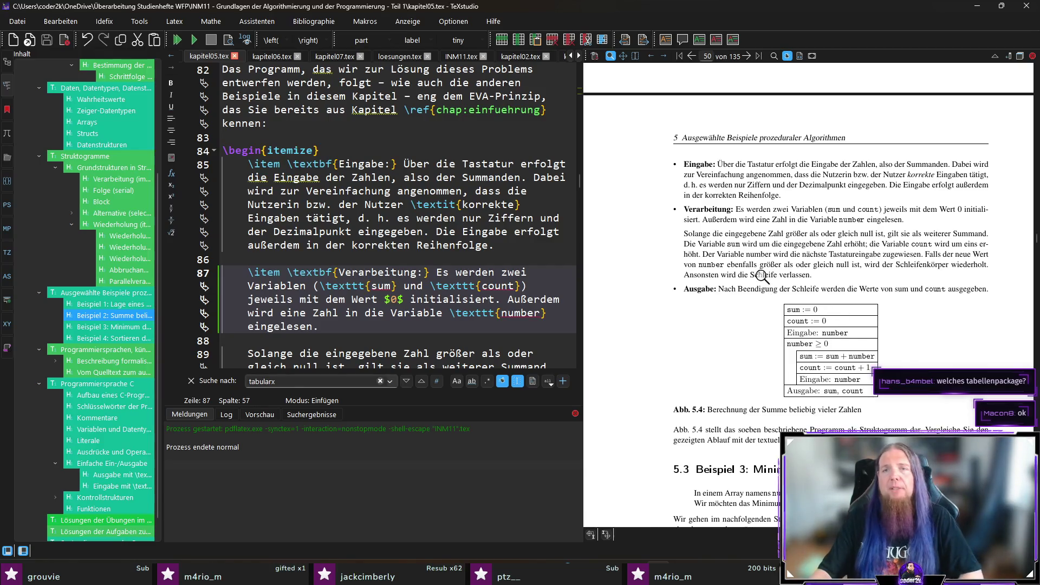
{"action": "scroll", "coordinate": [791, 296], "scroll_direction": "up", "scroll_amount": 1}
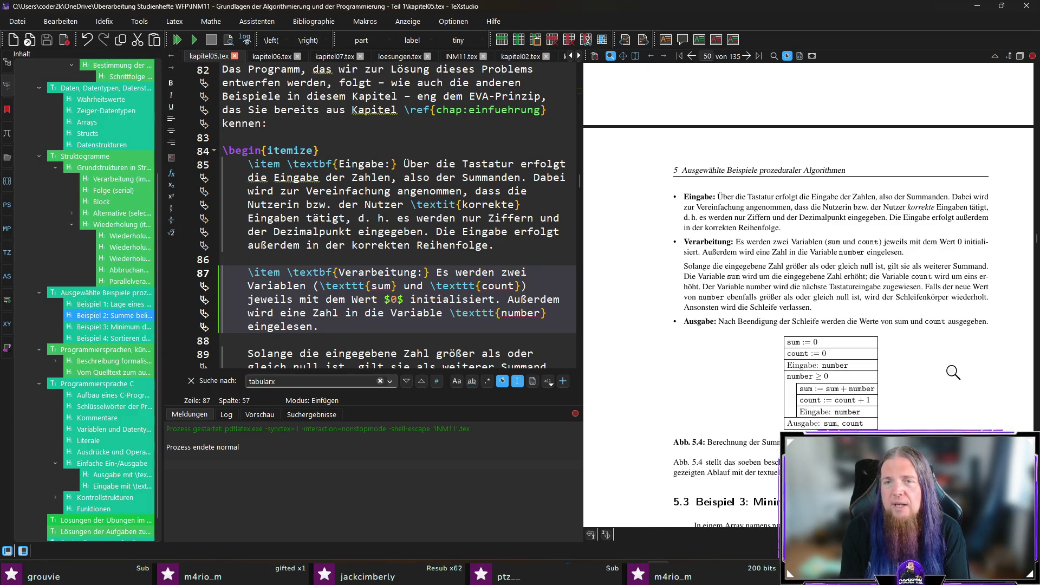
{"action": "left_click", "coordinate": [730, 284], "text": "ctrl"}
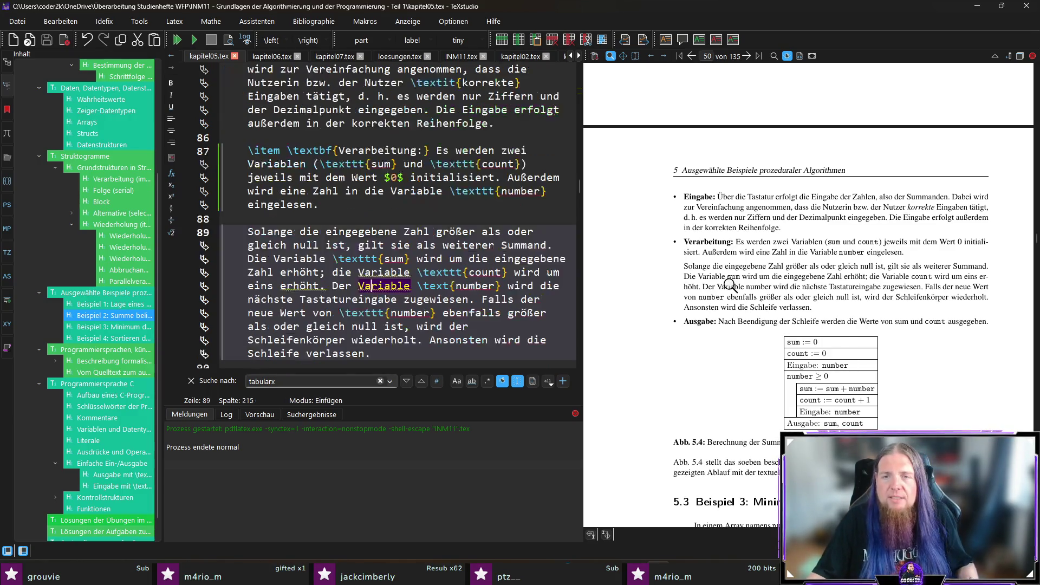
Change \text{number} to \texttt{number} on line 89 and recompile the chapter
{"action": "left_click", "coordinate": [467, 286]}
{"action": "type", "text": "tts"}
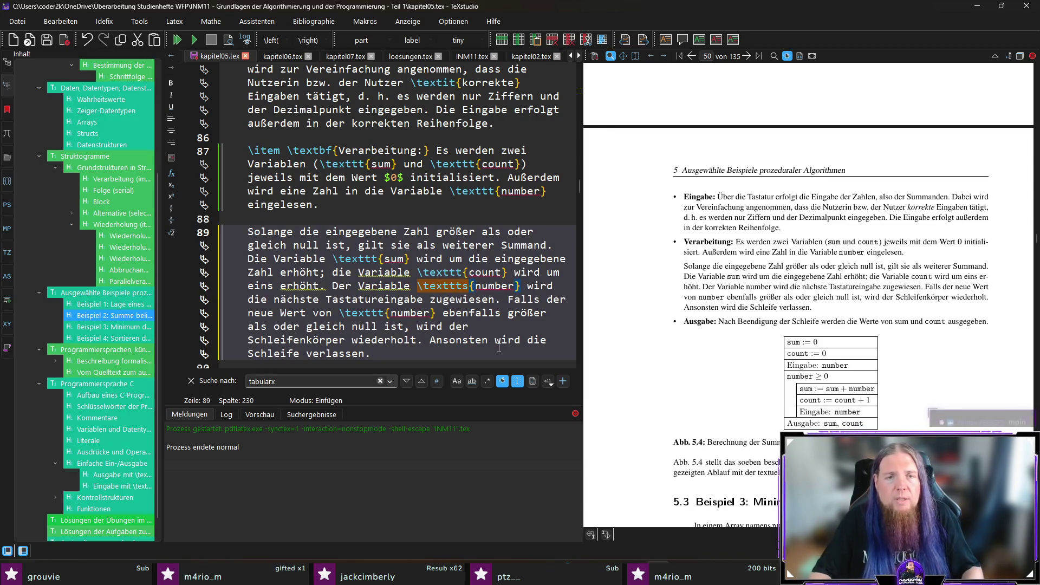
{"action": "key", "text": "BackSpace"}
{"action": "key", "text": "F5"}
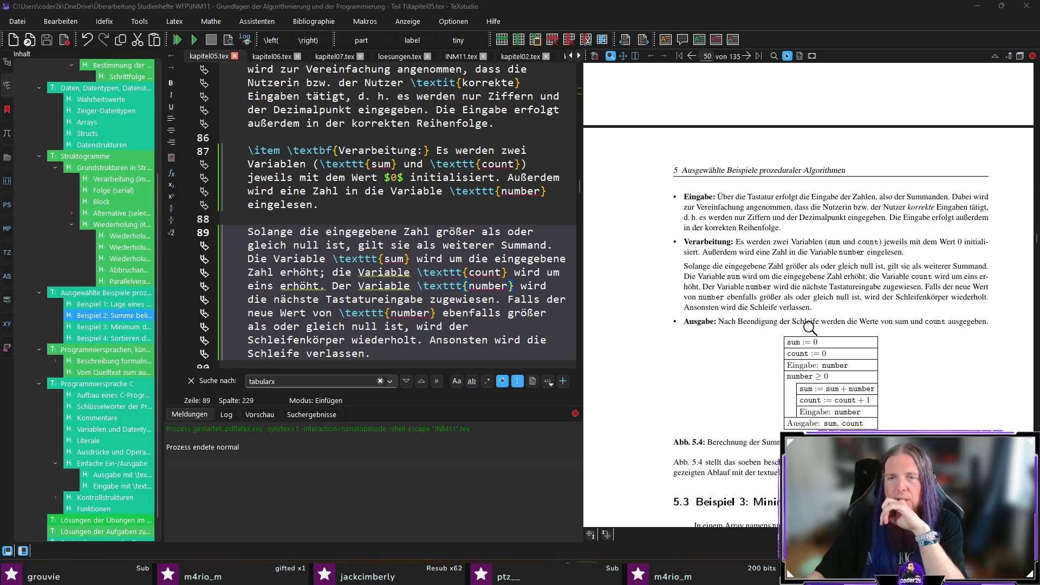
Scroll the preview to section 5.3 and jump to its introduction at line 106
{"action": "scroll", "coordinate": [946, 354], "scroll_direction": "down", "scroll_amount": 1}
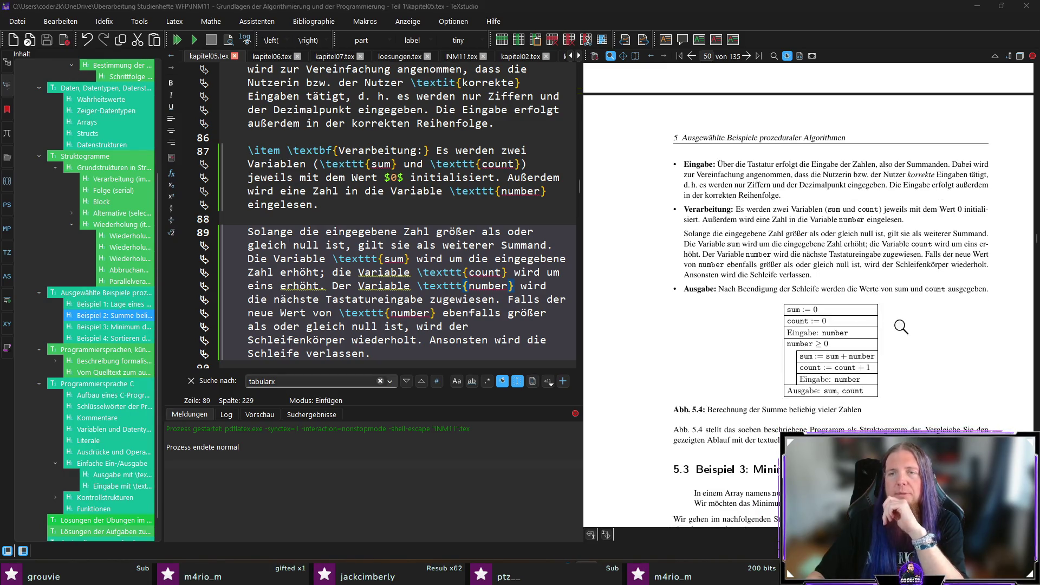
{"action": "scroll", "coordinate": [979, 327], "scroll_direction": "down", "scroll_amount": 2}
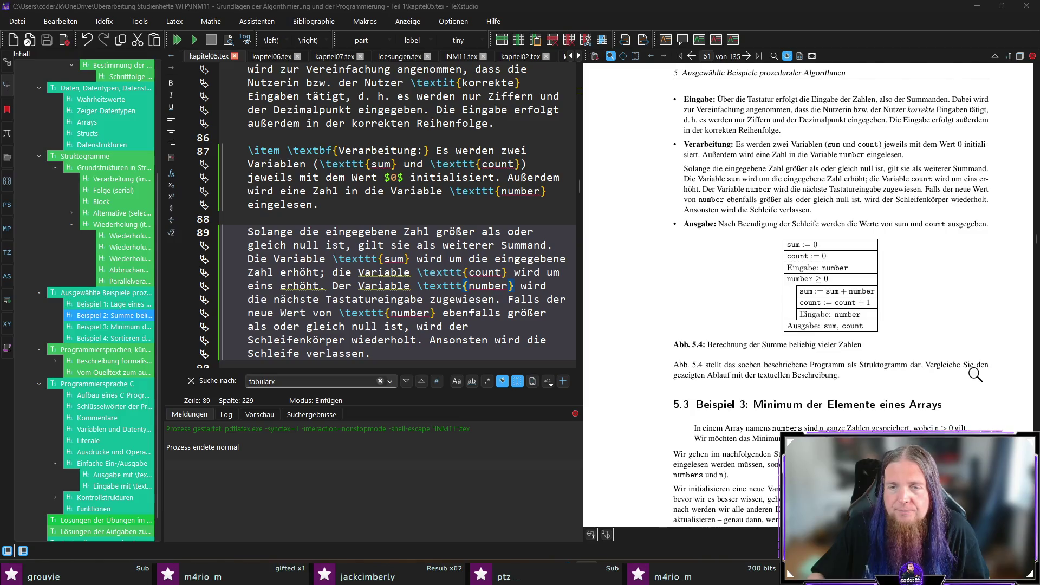
{"action": "scroll", "coordinate": [976, 374], "scroll_direction": "down", "scroll_amount": 3}
{"action": "scroll", "coordinate": [976, 374], "scroll_direction": "down", "scroll_amount": 2}
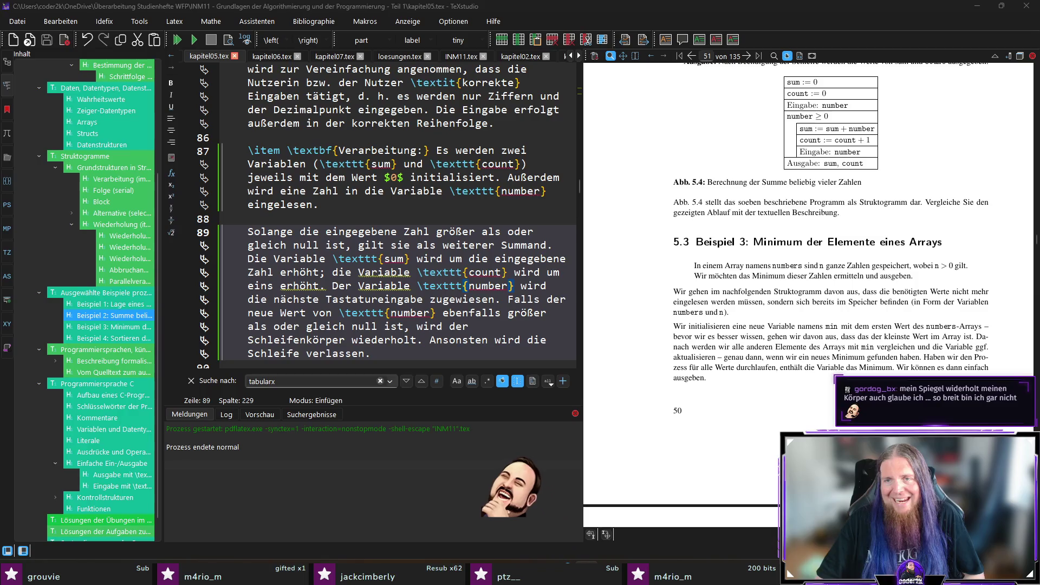
{"action": "left_click", "coordinate": [836, 267], "text": "ctrl"}
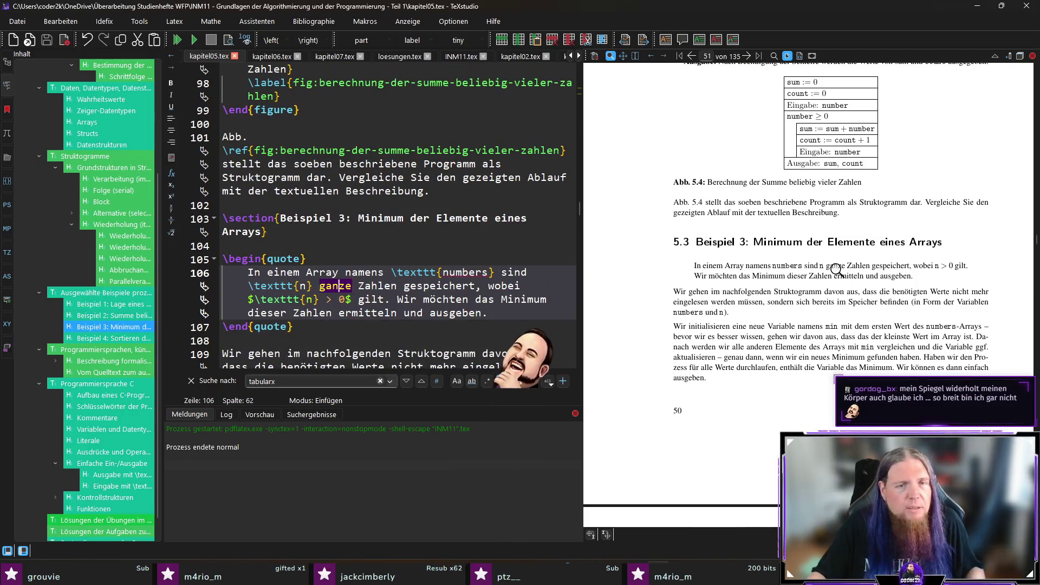